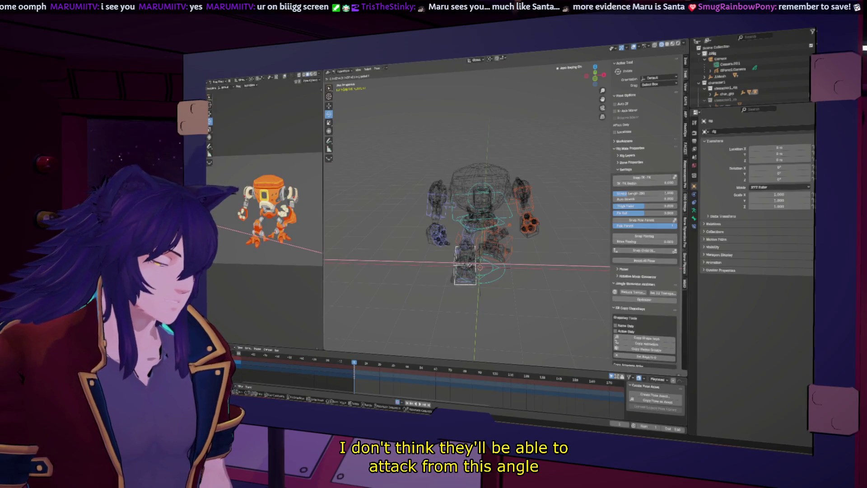
Step: Rotate a rig bone constrained to the X axis
{"action": "mouse_move", "coordinate": [477, 267]}
{"action": "middle_mouse_down"}
{"action": "mouse_move", "coordinate": [493, 244]}
{"action": "mouse_move", "coordinate": [482, 252]}
{"action": "middle_mouse_up"}
{"action": "left_click_drag", "start_coordinate": [494, 247], "coordinate": [487, 245]}
{"action": "key", "text": "x"}
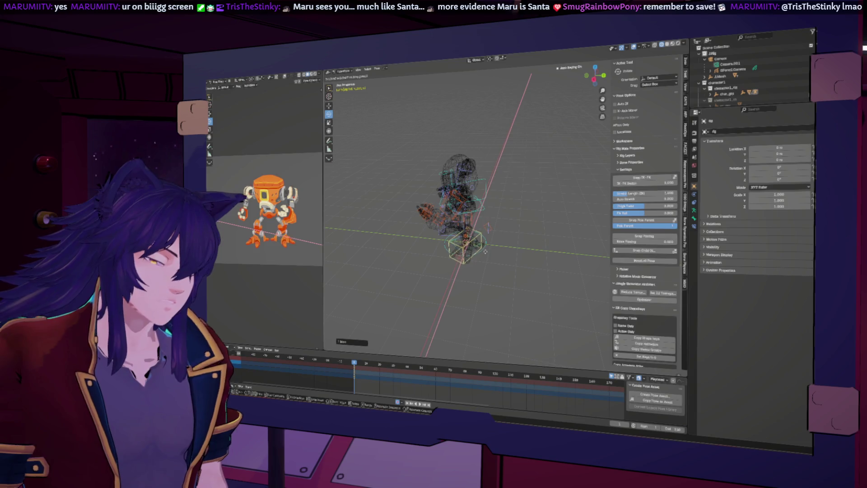
{"action": "left_click", "coordinate": [486, 251]}
{"action": "middle_click_drag", "start_coordinate": [485, 251], "coordinate": [497, 286]}
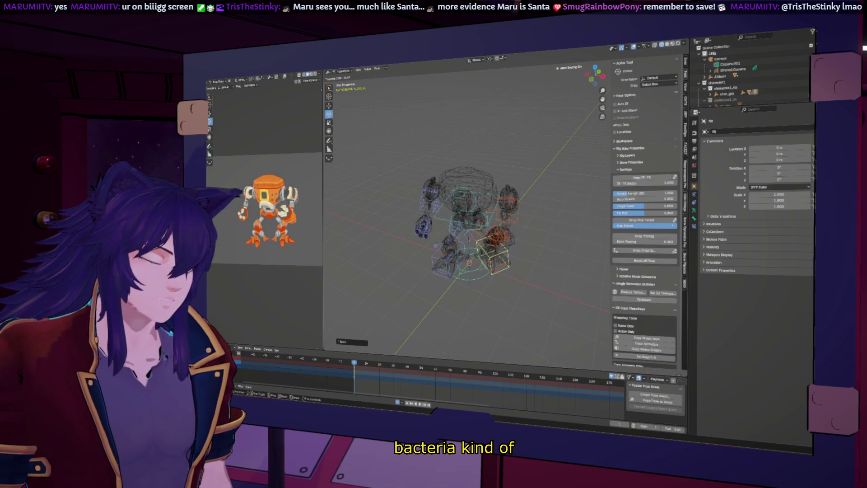
Step: Rotate a bone on the Z axis, then cancel the last free rotation
{"action": "key", "text": "r"}
{"action": "key", "text": "z"}
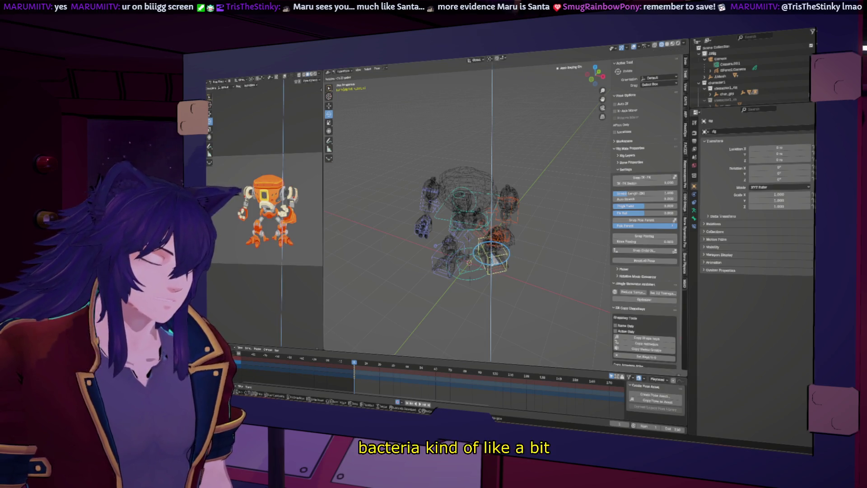
{"action": "left_click", "coordinate": [493, 261]}
{"action": "mouse_move", "coordinate": [493, 261]}
{"action": "middle_mouse_down"}
{"action": "mouse_move", "coordinate": [505, 276]}
{"action": "mouse_move", "coordinate": [501, 251]}
{"action": "mouse_move", "coordinate": [492, 259]}
{"action": "middle_mouse_up"}
{"action": "right_click", "coordinate": [492, 260]}
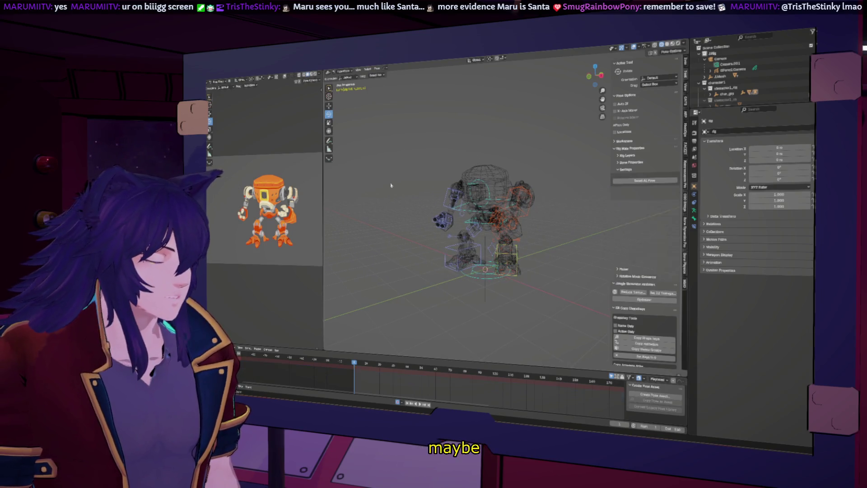
Step: Switch the rig from Pose Mode to Object Mode and change the side viewport's editor setup
{"action": "left_click", "coordinate": [344, 73]}
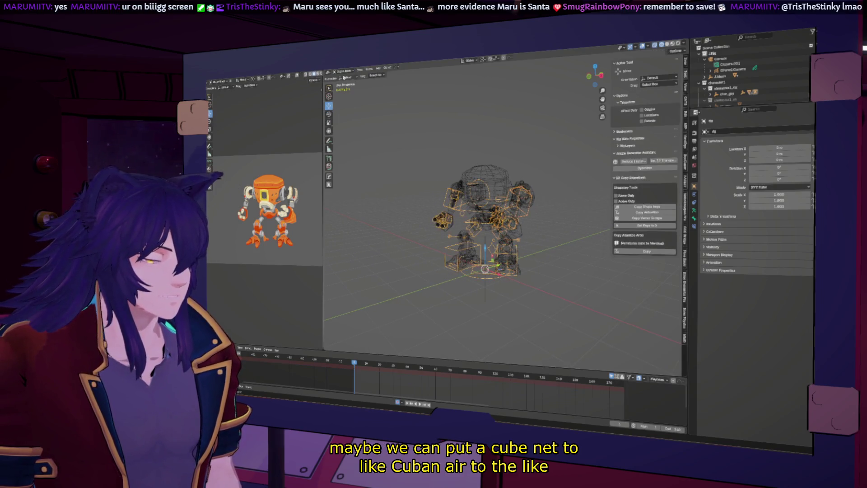
{"action": "left_click", "coordinate": [347, 81]}
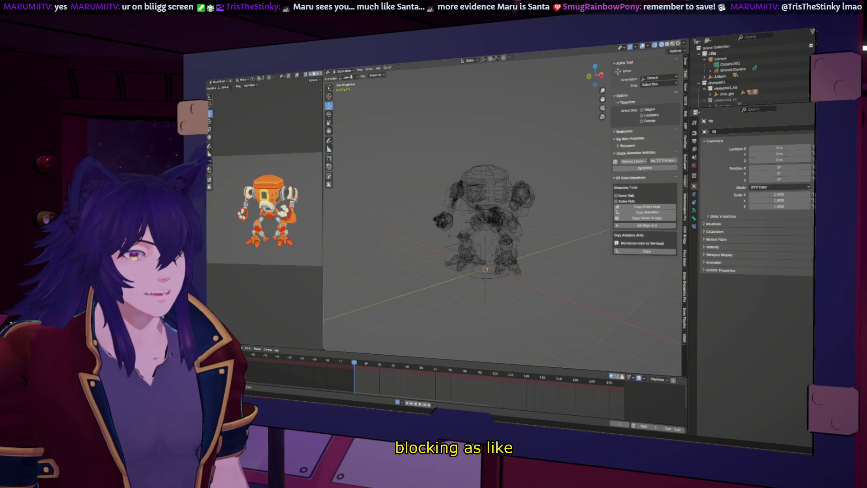
{"action": "left_click", "coordinate": [231, 87]}
{"action": "left_click", "coordinate": [228, 119]}
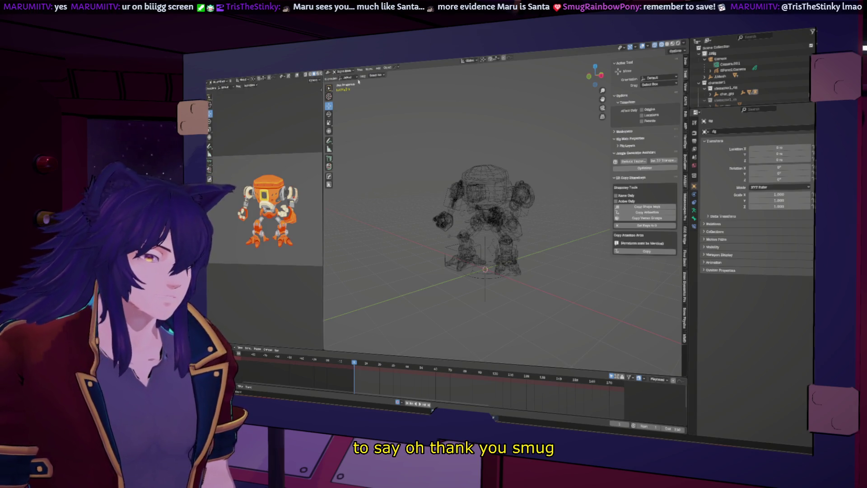
{"action": "left_click", "coordinate": [378, 68]}
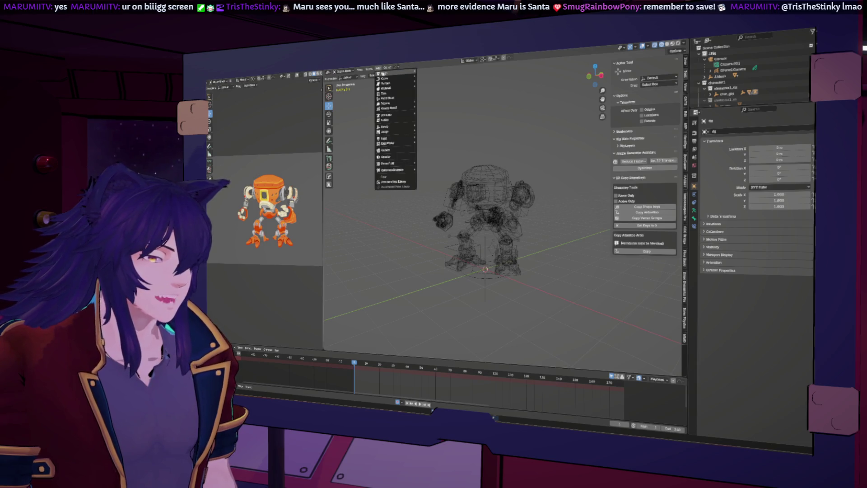
Step: Add a mesh cube and rename it Enemy_Block in the Outliner
{"action": "mouse_move", "coordinate": [383, 73]}
{"action": "left_click", "coordinate": [429, 74]}
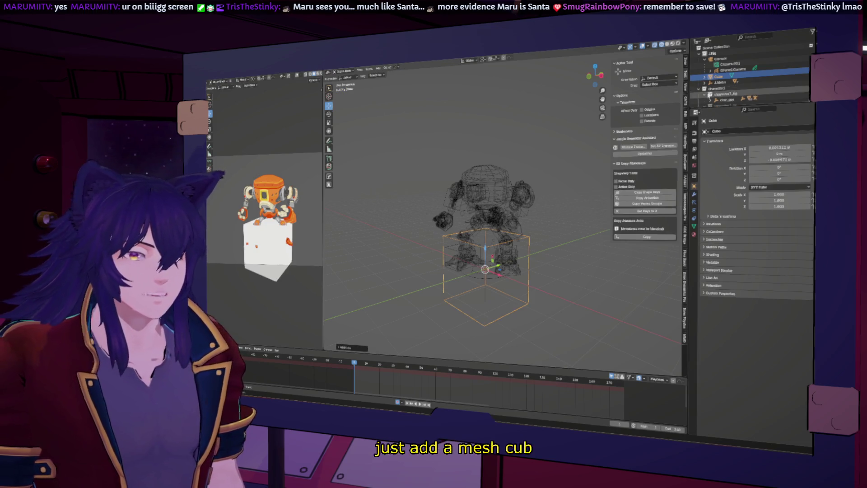
{"action": "double_click", "coordinate": [717, 76]}
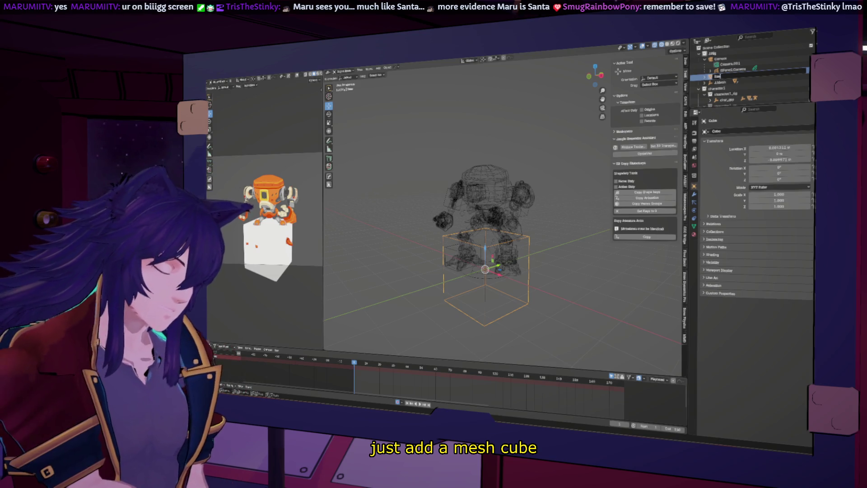
{"action": "type", "text": "y_Block"}
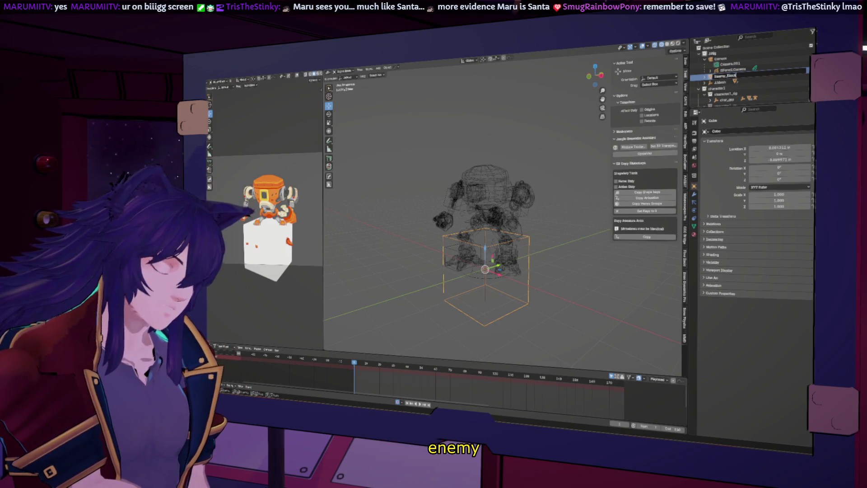
{"action": "key", "text": "Return"}
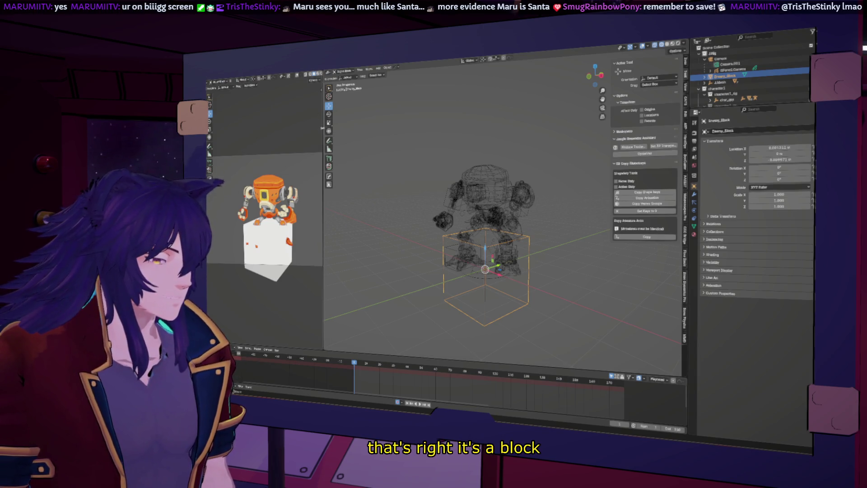
Step: Move Enemy_Block to sit left of the robot, redoing the first placement
{"action": "key", "text": "g"}
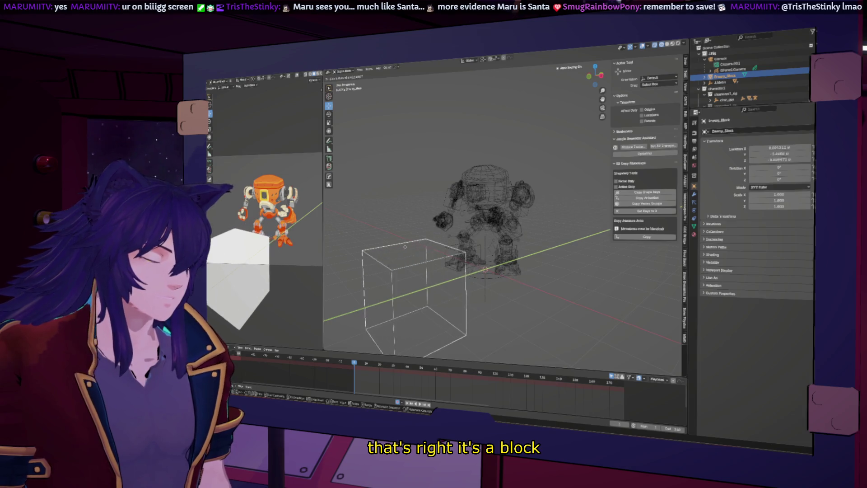
{"action": "left_click", "coordinate": [412, 251]}
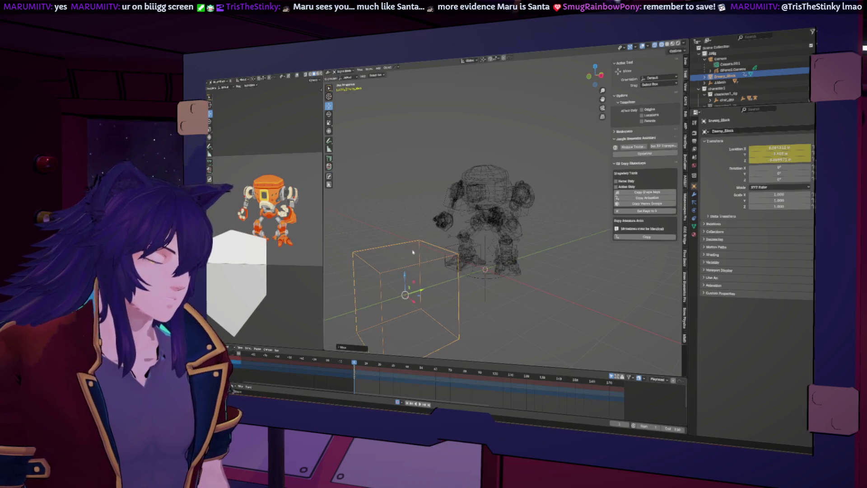
{"action": "left_click", "coordinate": [602, 77]}
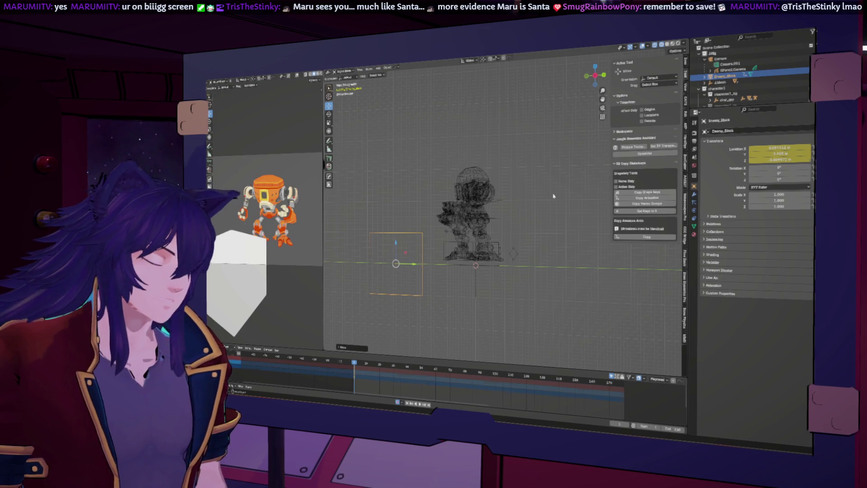
{"action": "key", "text": "ctrl+z"}
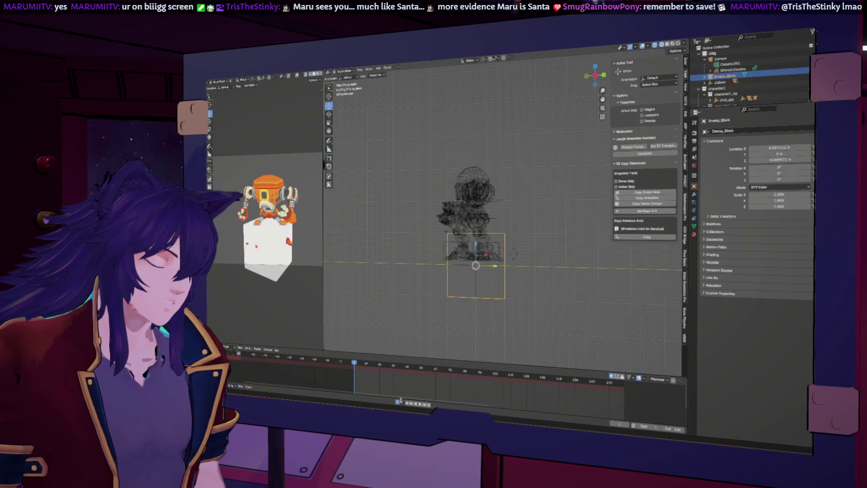
{"action": "key", "text": "g"}
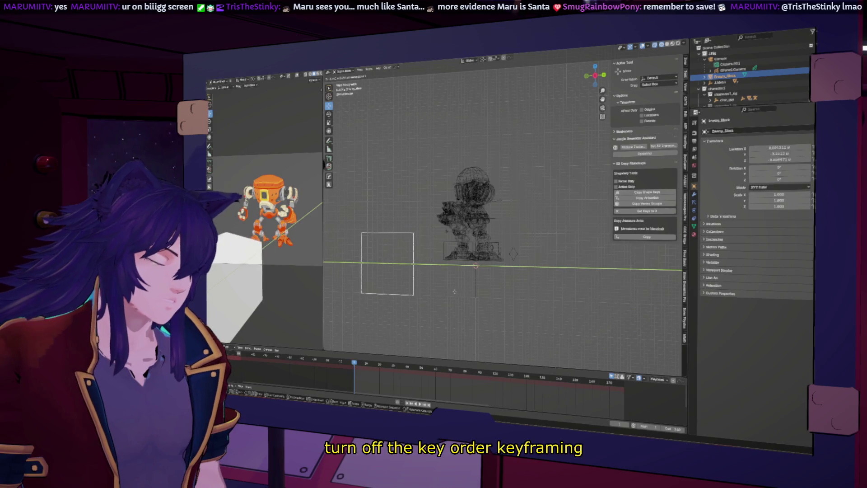
{"action": "left_click", "coordinate": [451, 259]}
{"action": "middle_click_drag", "start_coordinate": [451, 260], "coordinate": [415, 267]}
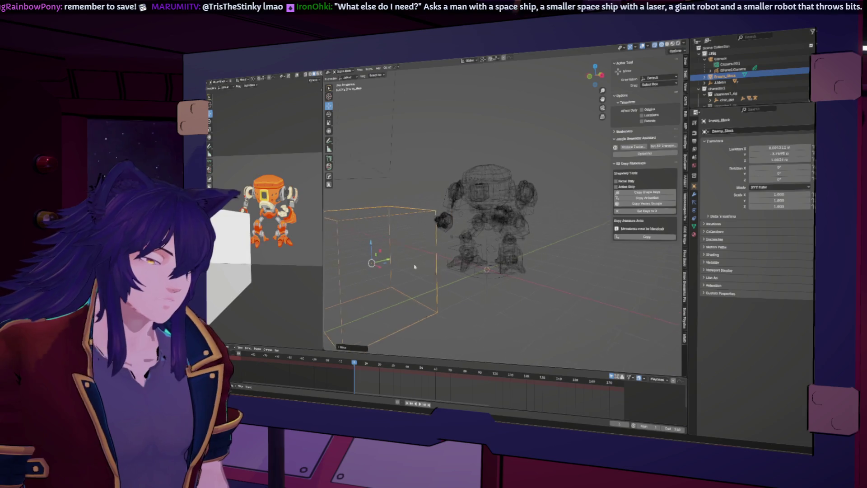
Step: In Edit Mode, scale the cube narrower along Y into an upright box
{"action": "scroll", "coordinate": [415, 267], "scroll_direction": "up", "scroll_amount": 2}
{"action": "scroll", "coordinate": [277, 231], "scroll_direction": "down", "scroll_amount": 3}
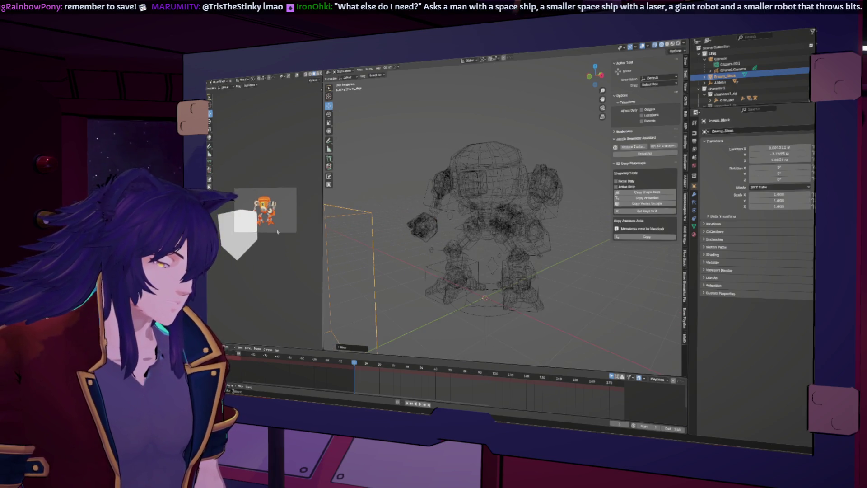
{"action": "scroll", "coordinate": [277, 231], "scroll_direction": "up", "scroll_amount": 3}
{"action": "scroll", "coordinate": [494, 224], "scroll_direction": "down", "scroll_amount": 4}
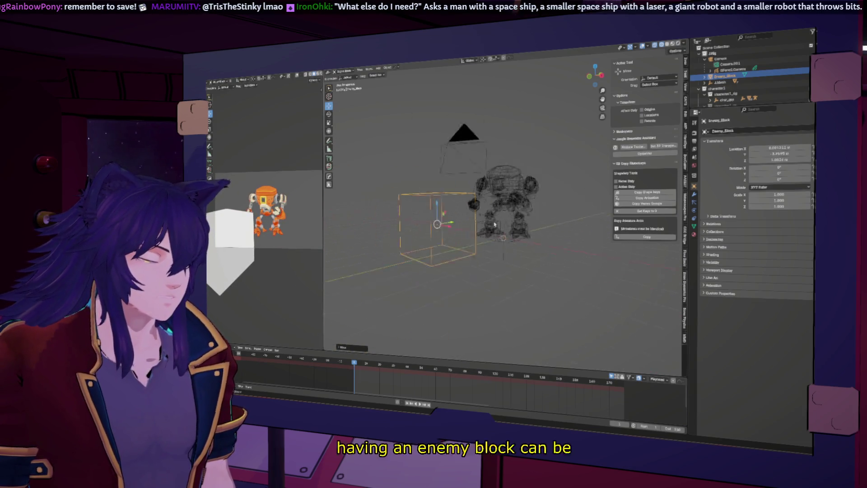
{"action": "key", "text": "Tab"}
{"action": "key", "text": "Tab"}
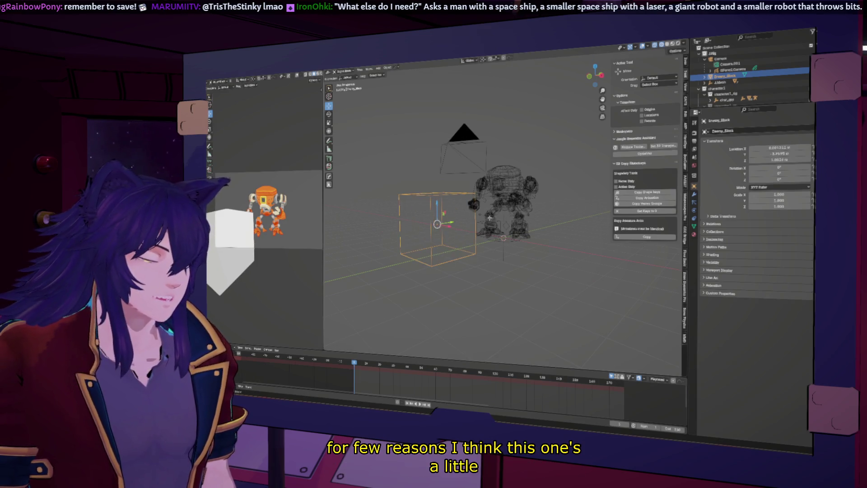
{"action": "key", "text": "Tab"}
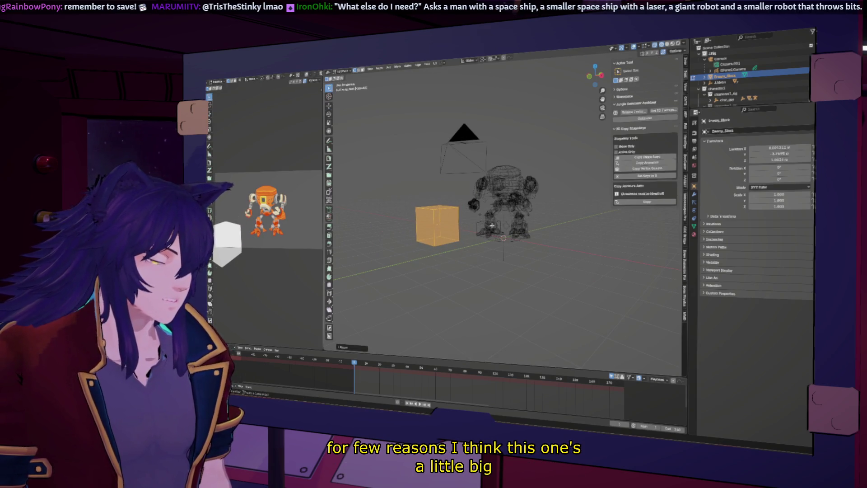
{"action": "key", "text": "x"}
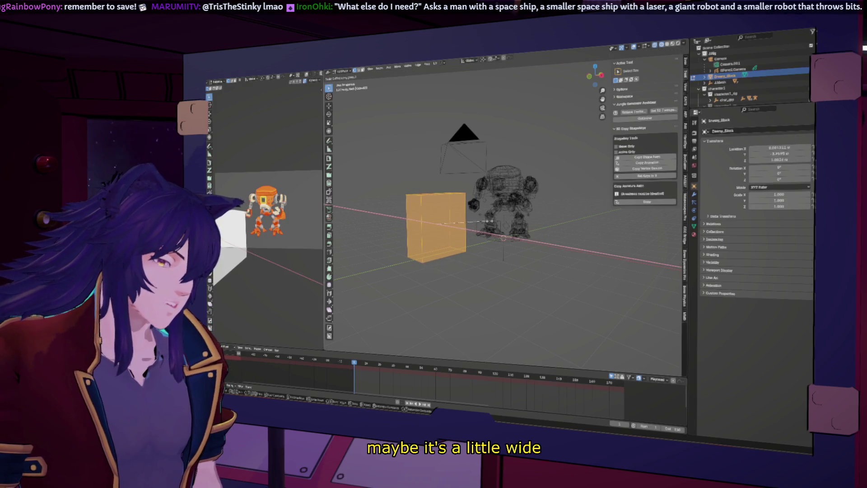
{"action": "key", "text": "y"}
{"action": "left_click", "coordinate": [462, 224]}
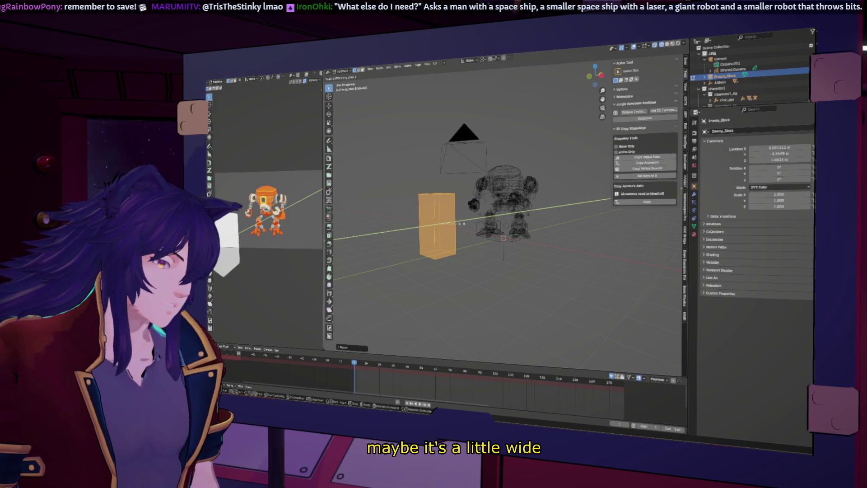
{"action": "scroll", "coordinate": [260, 240], "scroll_direction": "down", "scroll_amount": 3}
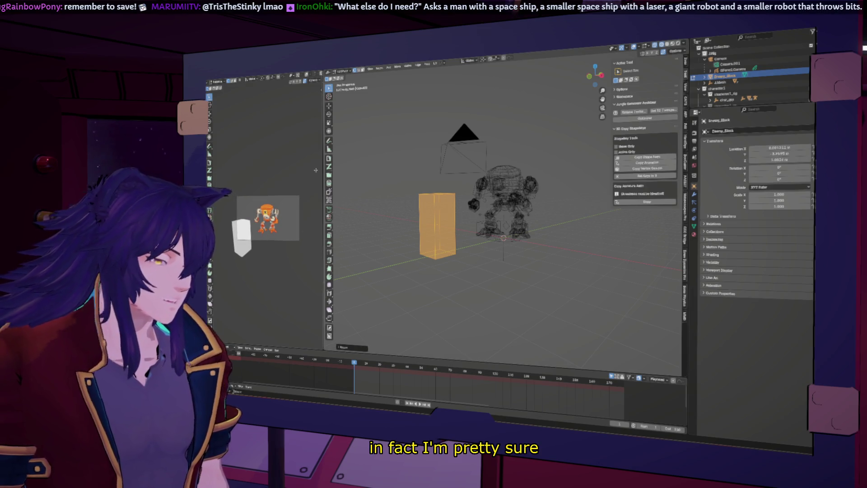
Step: Return to Object Mode and change the side viewport's shading lighting
{"action": "key", "text": "Tab"}
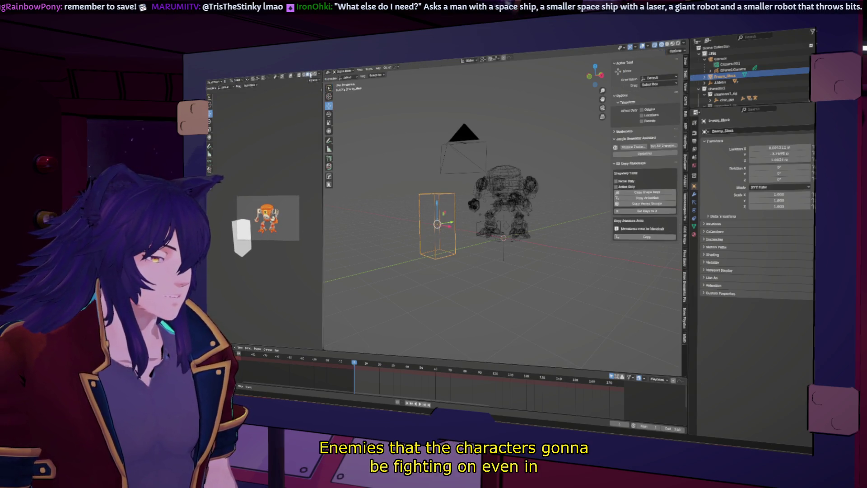
{"action": "left_click", "coordinate": [319, 75]}
{"action": "left_click", "coordinate": [318, 113]}
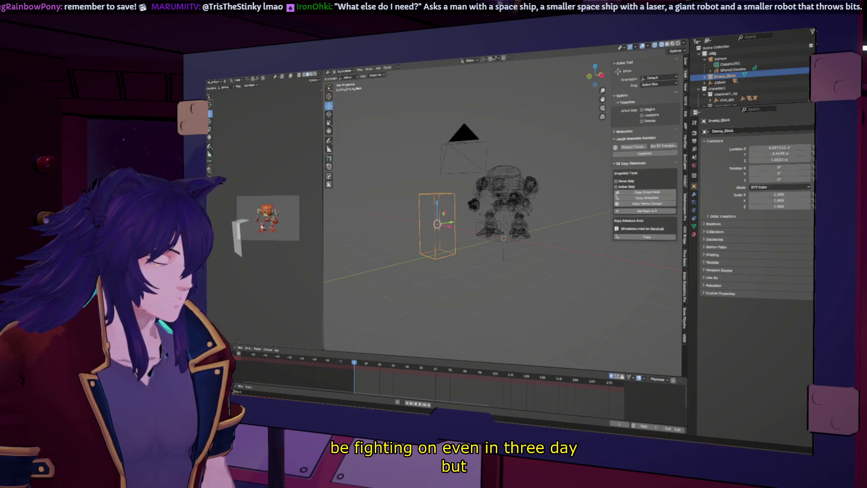
Step: Orbit the side viewport to face the robot, widen it, and reframe the main view
{"action": "scroll", "coordinate": [266, 198], "scroll_direction": "up", "scroll_amount": 3}
{"action": "middle_click_drag", "start_coordinate": [267, 198], "coordinate": [287, 200]}
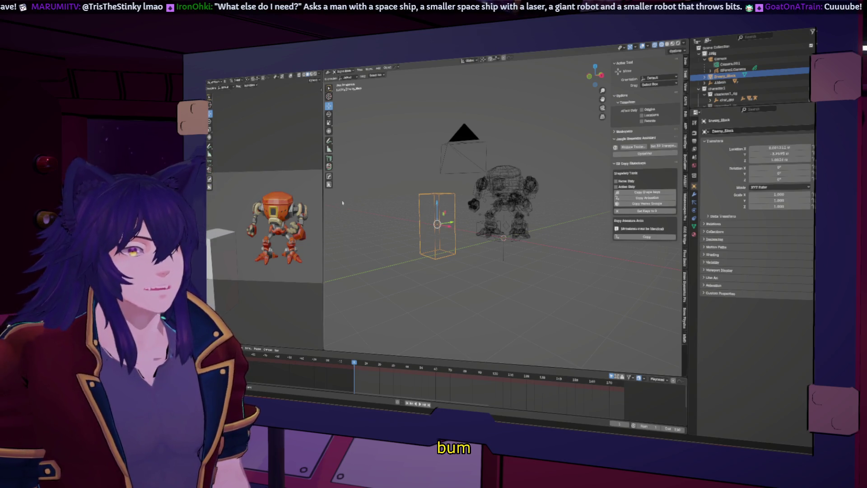
{"action": "middle_click_drag", "start_coordinate": [287, 200], "coordinate": [298, 199]}
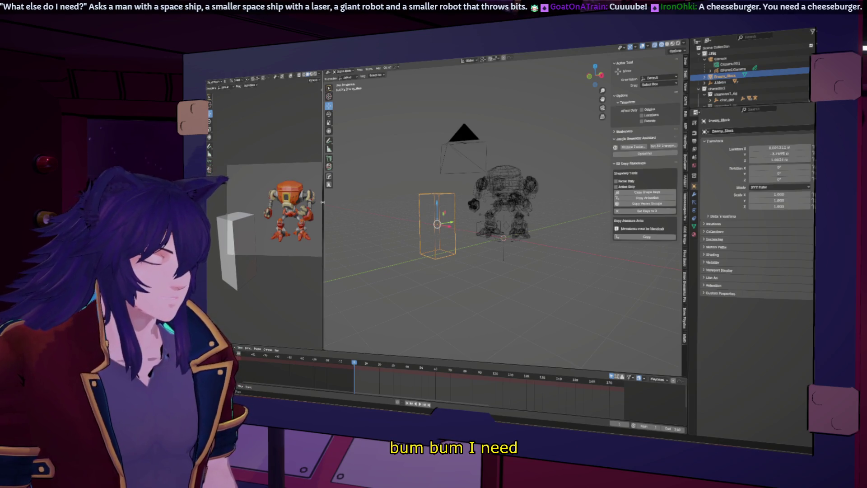
{"action": "left_click_drag", "start_coordinate": [323, 202], "coordinate": [373, 192]}
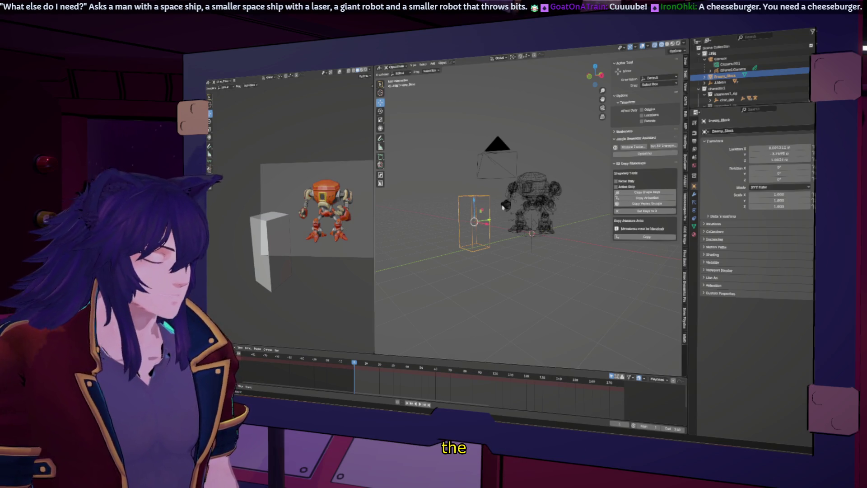
{"action": "middle_click_drag", "start_coordinate": [523, 175], "coordinate": [462, 214]}
{"action": "scroll", "coordinate": [476, 175], "scroll_direction": "up", "scroll_amount": 6}
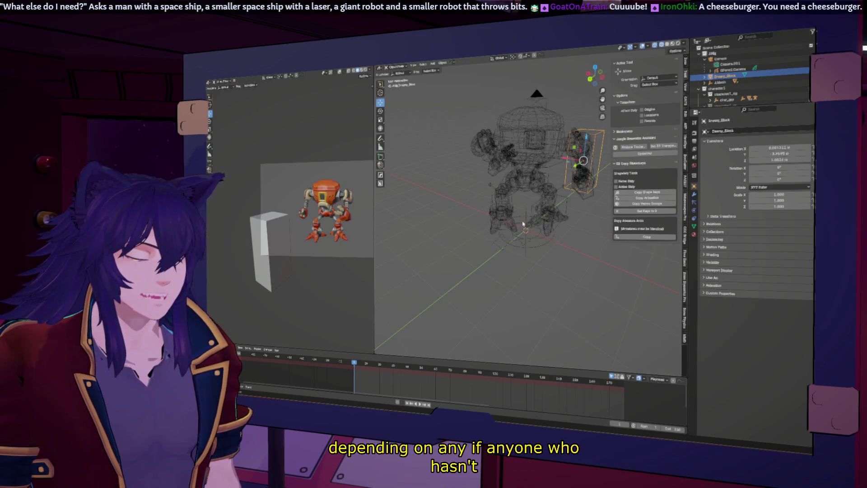
{"action": "left_click", "coordinate": [477, 174]}
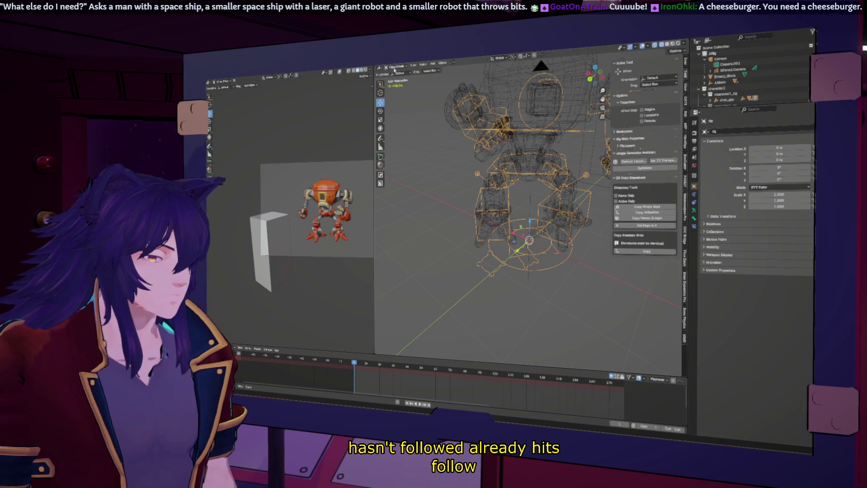
Step: Enter Pose Mode, move a selected bone, and frame the robot rig
{"action": "left_click", "coordinate": [394, 84]}
{"action": "left_click", "coordinate": [483, 177]}
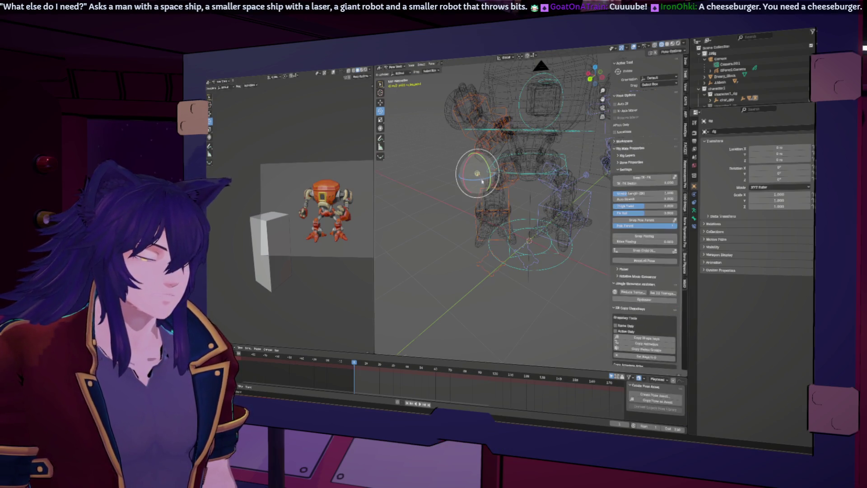
{"action": "middle_click_drag", "start_coordinate": [483, 177], "coordinate": [565, 190]}
{"action": "scroll", "coordinate": [565, 190], "scroll_direction": "down", "scroll_amount": 6}
{"action": "key", "text": "g"}
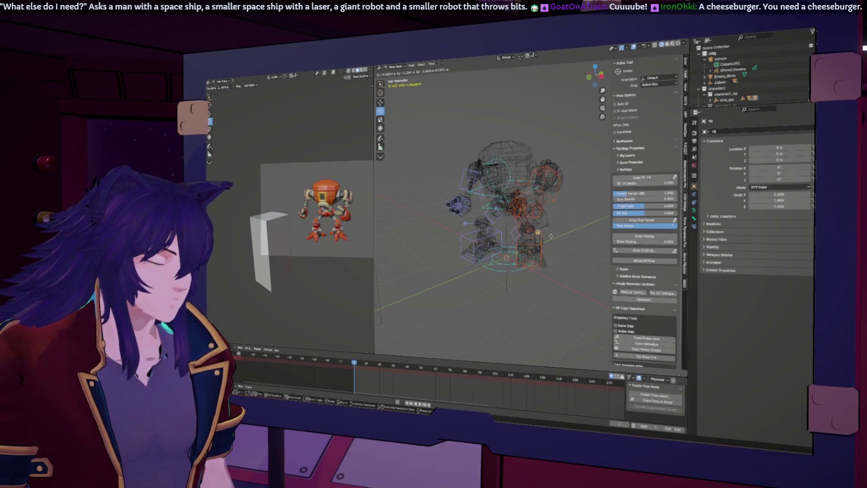
{"action": "left_click", "coordinate": [550, 236]}
{"action": "mouse_move", "coordinate": [551, 236]}
{"action": "middle_mouse_down"}
{"action": "mouse_move", "coordinate": [459, 245]}
{"action": "mouse_move", "coordinate": [525, 254]}
{"action": "mouse_move", "coordinate": [562, 247]}
{"action": "middle_mouse_up"}
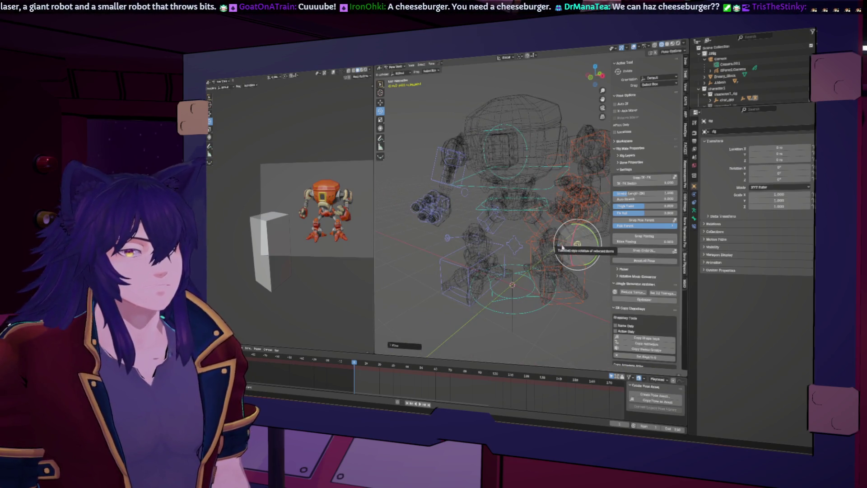
{"action": "scroll", "coordinate": [511, 193], "scroll_direction": "down", "scroll_amount": 6}
{"action": "middle_click_drag", "start_coordinate": [512, 193], "coordinate": [581, 106]}
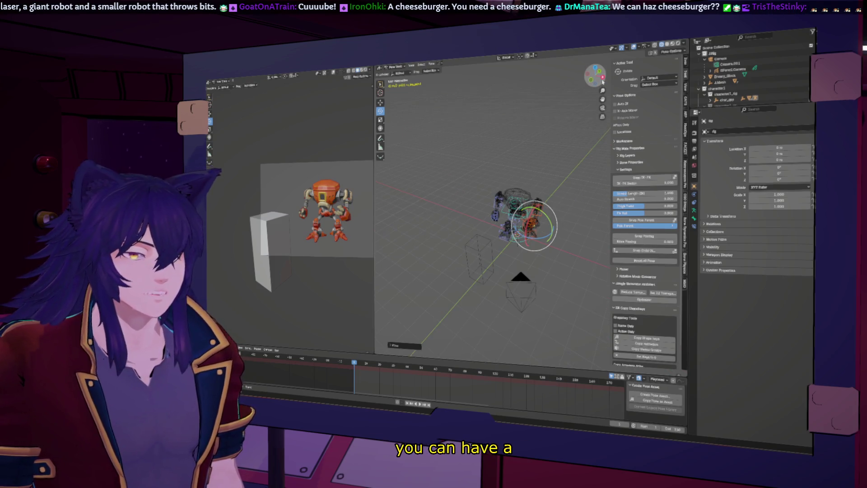
{"action": "key", "text": "KP_Decimal"}
{"action": "scroll", "coordinate": [490, 247], "scroll_direction": "up", "scroll_amount": 5}
{"action": "middle_click_drag", "start_coordinate": [490, 246], "coordinate": [537, 214]}
Step: Set Transform Orientation to Local and rotate the head bone
{"action": "left_click", "coordinate": [538, 213]}
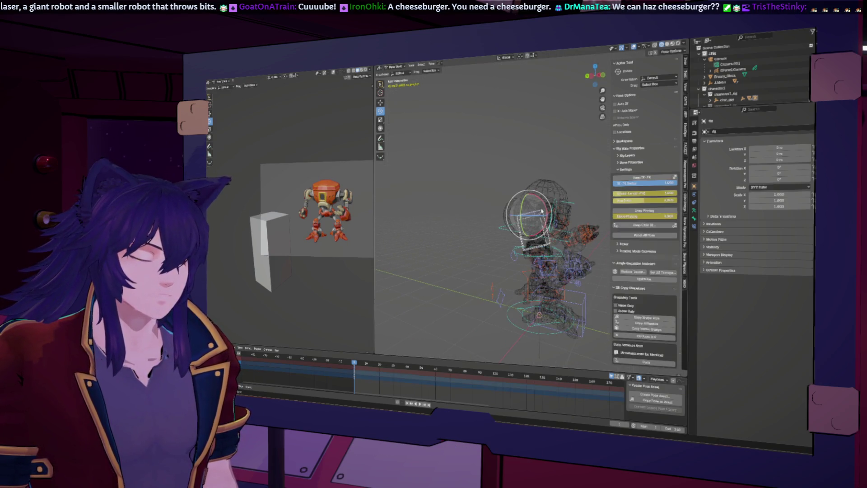
{"action": "left_click", "coordinate": [504, 58]}
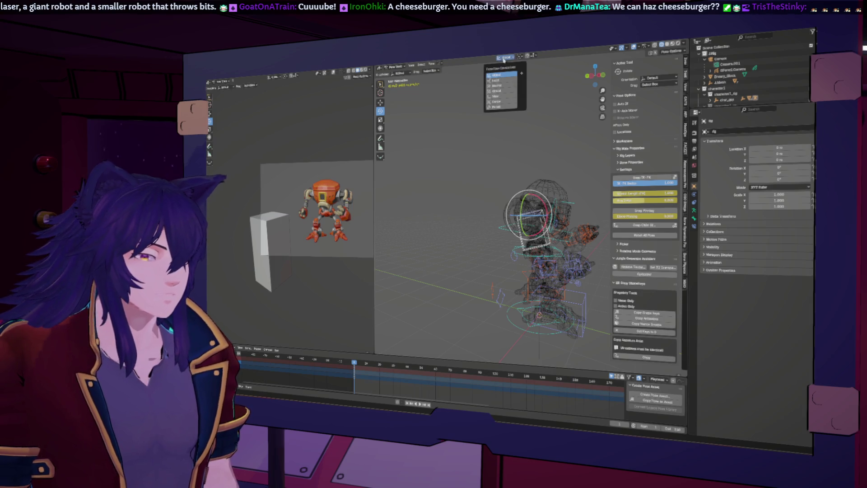
{"action": "left_click", "coordinate": [497, 80]}
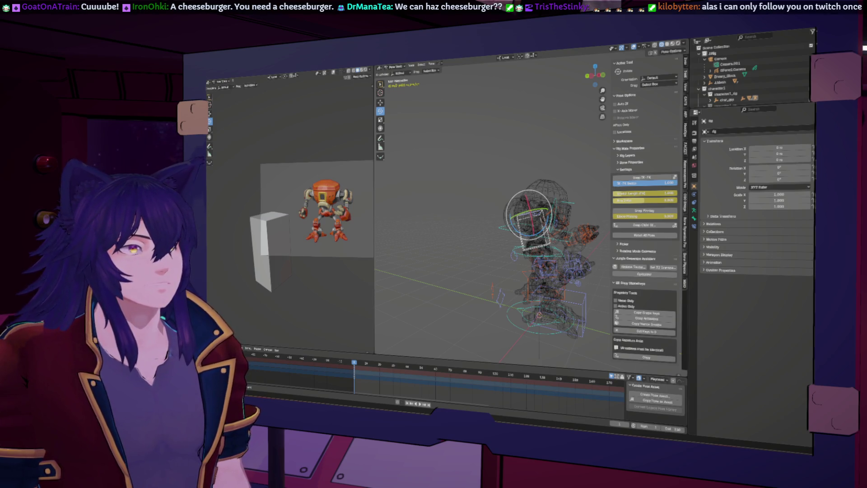
{"action": "middle_click_drag", "start_coordinate": [531, 174], "coordinate": [549, 214]}
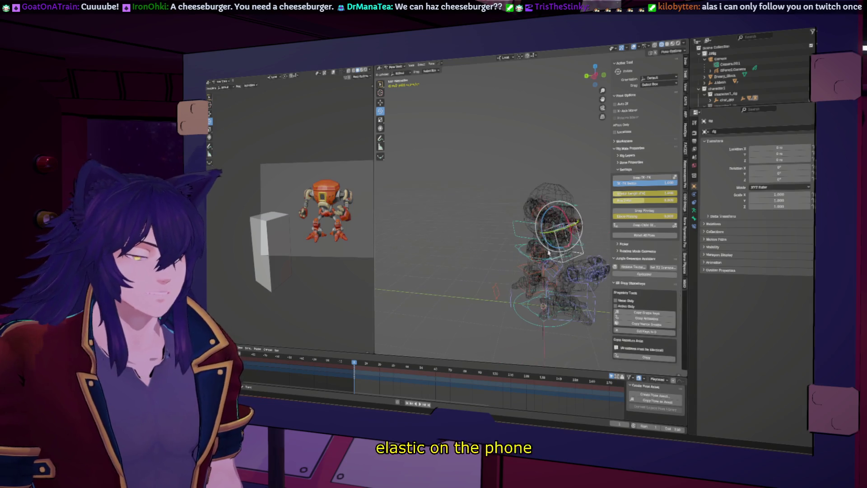
{"action": "left_click_drag", "start_coordinate": [549, 213], "coordinate": [560, 209]}
{"action": "middle_click_drag", "start_coordinate": [560, 209], "coordinate": [529, 169]}
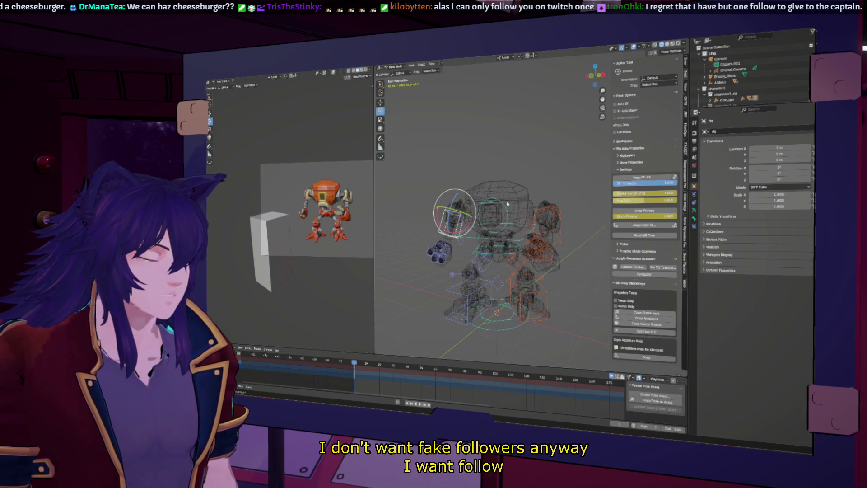
Step: Rotate the upper arm and forearm bones
{"action": "left_click_drag", "start_coordinate": [470, 199], "coordinate": [453, 217]}
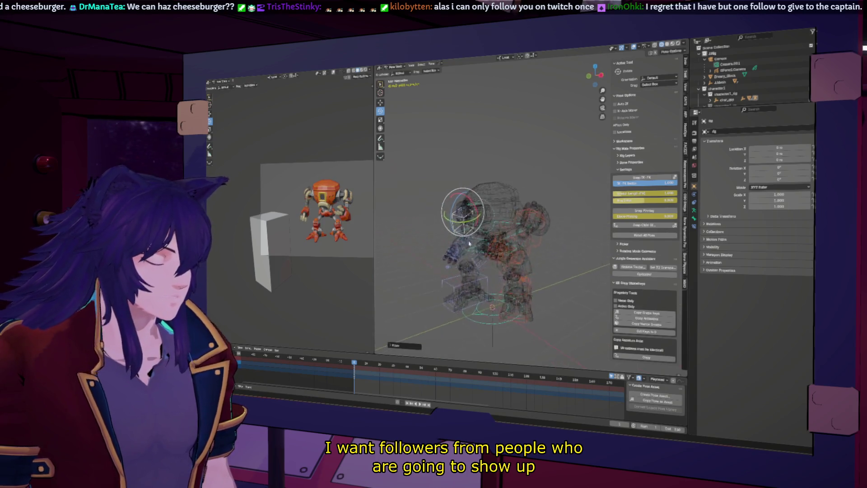
{"action": "left_click", "coordinate": [454, 248]}
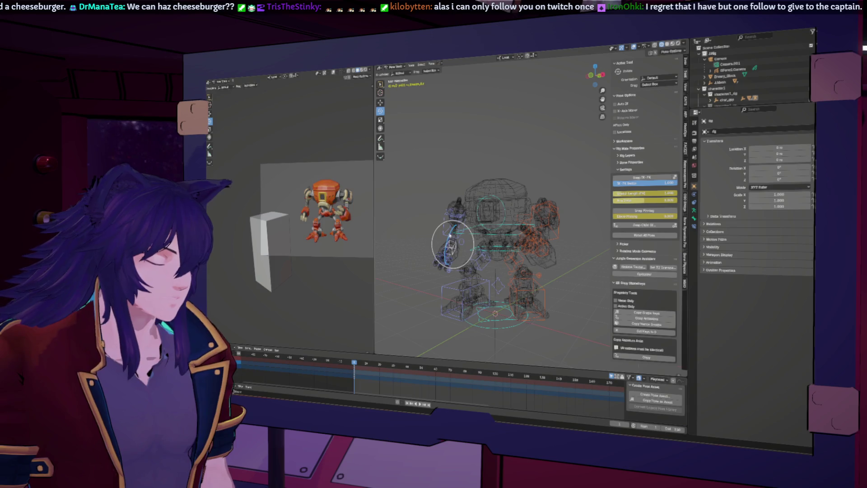
{"action": "left_click_drag", "start_coordinate": [451, 238], "coordinate": [450, 239]}
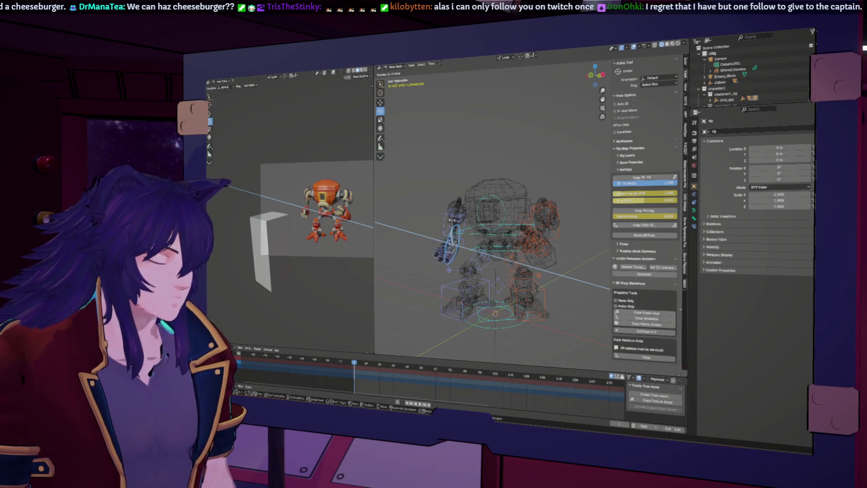
{"action": "left_click_drag", "start_coordinate": [450, 239], "coordinate": [451, 239]}
{"action": "middle_click_drag", "start_coordinate": [452, 239], "coordinate": [577, 217]}
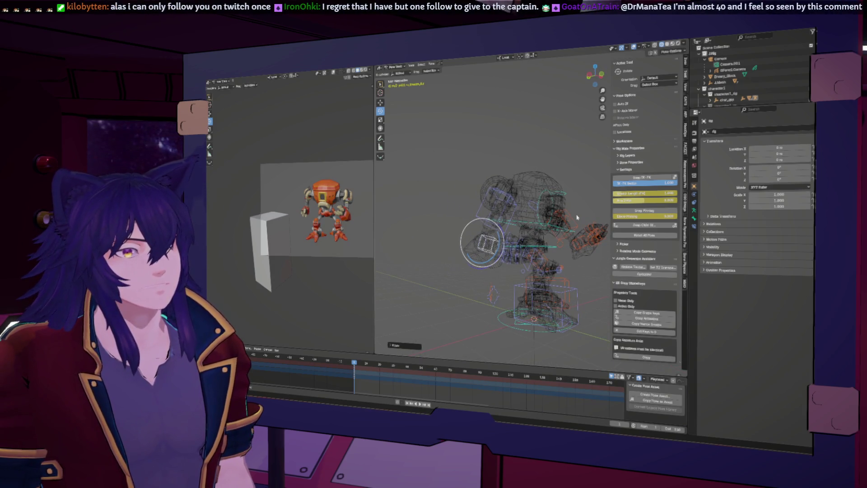
{"action": "middle_click_drag", "start_coordinate": [504, 210], "coordinate": [504, 222]}
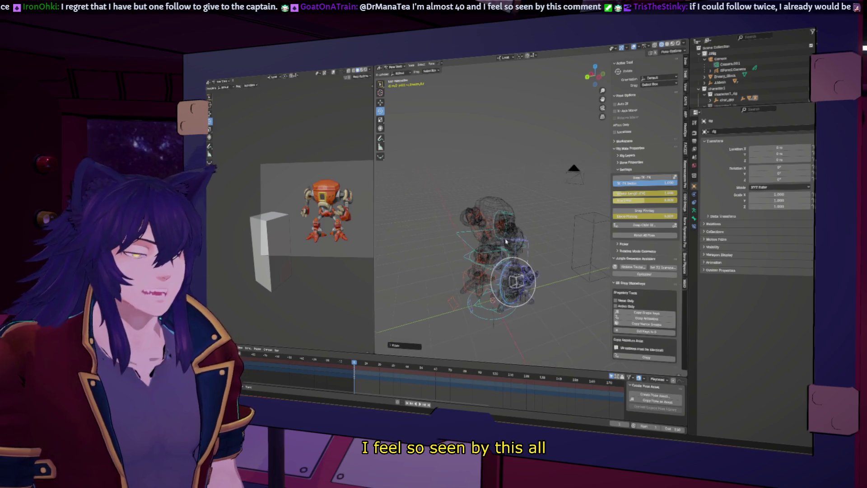
Step: Swing another arm bone and rotate a further bone on the Y axis
{"action": "left_click", "coordinate": [506, 225]}
{"action": "middle_click_drag", "start_coordinate": [562, 250], "coordinate": [542, 254]}
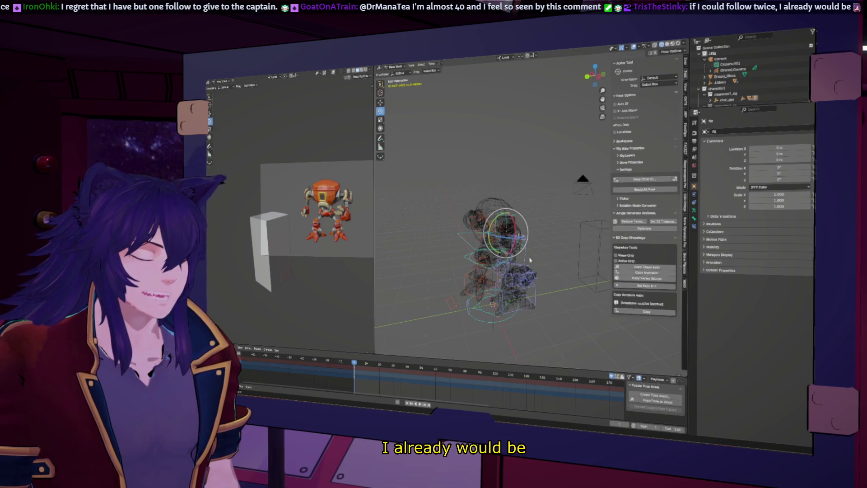
{"action": "left_click", "coordinate": [529, 258]}
{"action": "left_click_drag", "start_coordinate": [505, 230], "coordinate": [524, 237]}
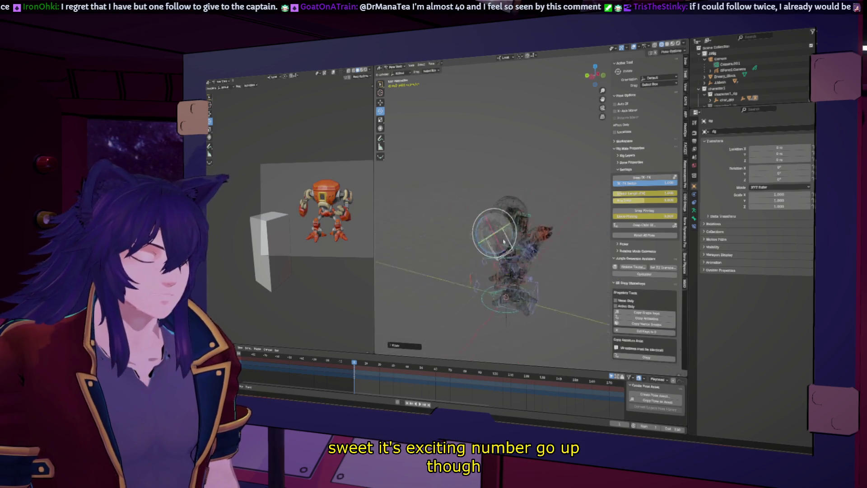
{"action": "middle_click_drag", "start_coordinate": [524, 237], "coordinate": [506, 235]}
{"action": "left_click", "coordinate": [495, 224]}
{"action": "key", "text": "r"}
{"action": "key", "text": "y"}
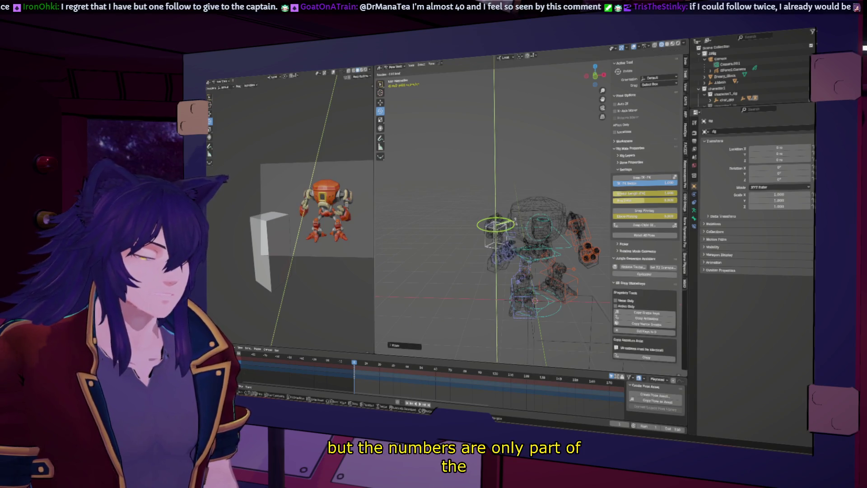
{"action": "key", "text": "Return"}
Step: Rotate an arm bone on the Z axis
{"action": "mouse_move", "coordinate": [485, 243]}
{"action": "middle_mouse_down"}
{"action": "mouse_move", "coordinate": [472, 248]}
{"action": "mouse_move", "coordinate": [502, 262]}
{"action": "middle_mouse_up"}
{"action": "left_click", "coordinate": [500, 264]}
{"action": "left_click", "coordinate": [502, 262]}
{"action": "key", "text": "r"}
{"action": "key", "text": "z"}
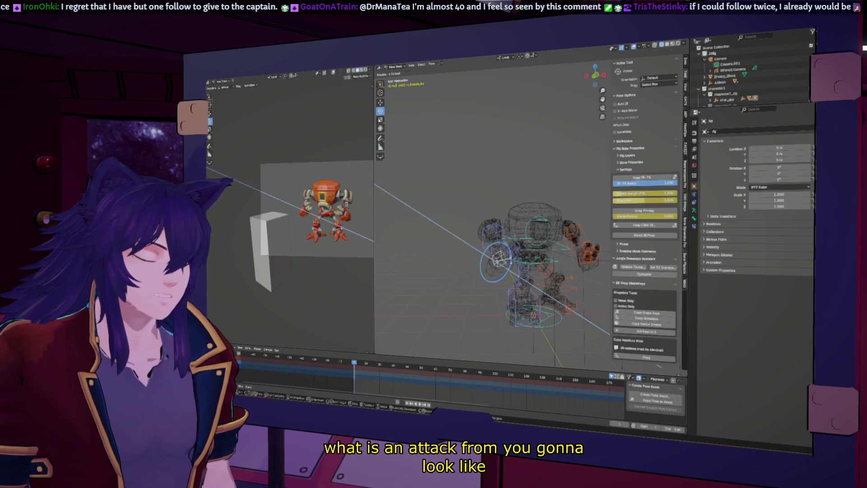
{"action": "left_click", "coordinate": [499, 260]}
{"action": "mouse_move", "coordinate": [515, 263]}
{"action": "middle_mouse_down"}
{"action": "mouse_move", "coordinate": [519, 270]}
{"action": "mouse_move", "coordinate": [513, 231]}
{"action": "middle_mouse_up"}
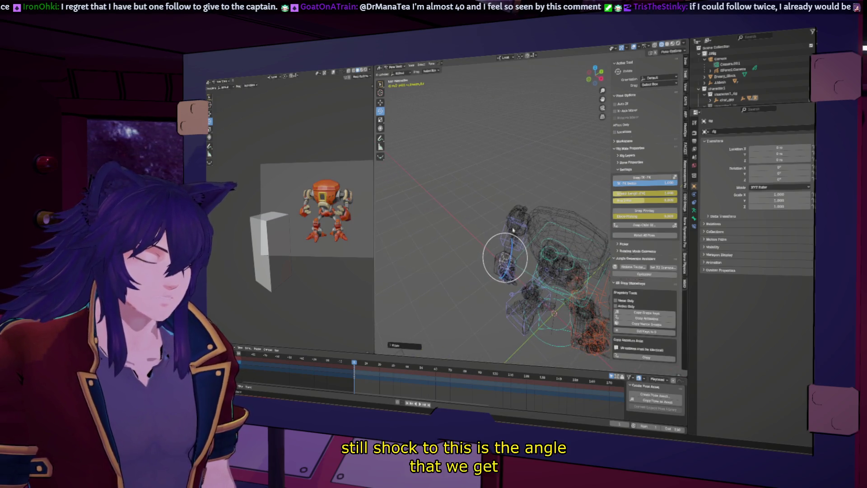
Step: Rotate the shoulder ring control on Y and turn the arm bone around X
{"action": "left_click", "coordinate": [515, 225]}
{"action": "key", "text": "r"}
{"action": "key", "text": "y"}
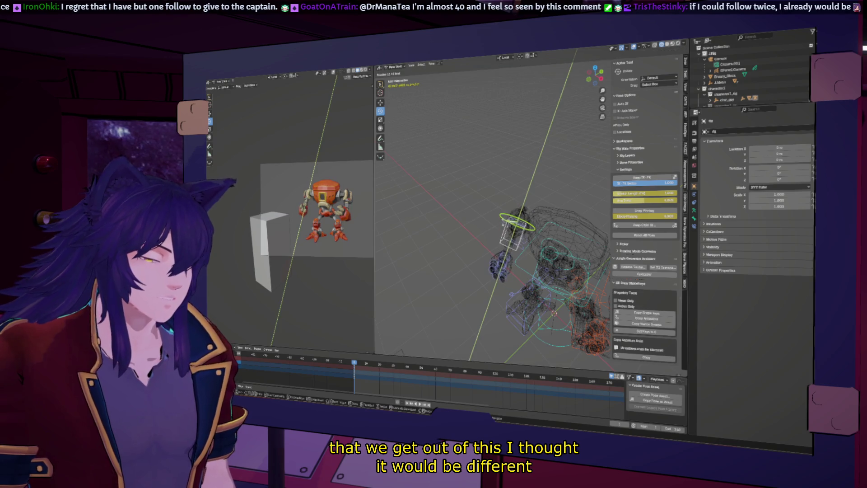
{"action": "left_click", "coordinate": [480, 211]}
{"action": "middle_click_drag", "start_coordinate": [481, 211], "coordinate": [509, 220]}
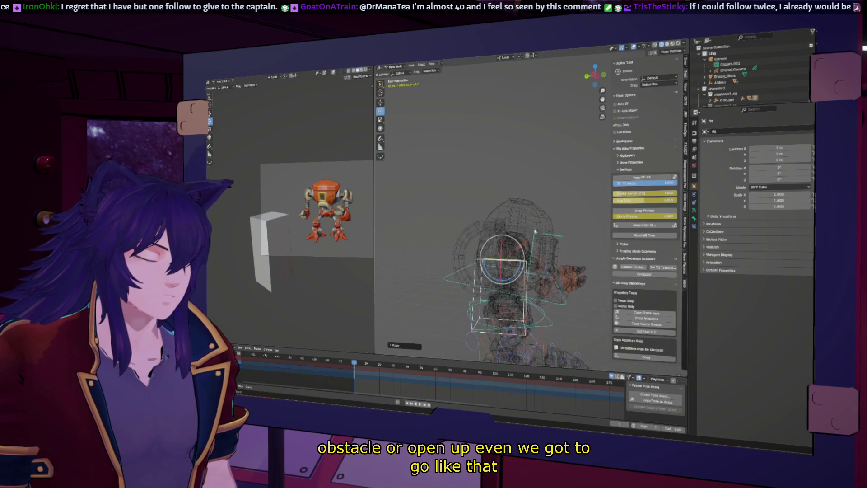
{"action": "mouse_move", "coordinate": [507, 239]}
{"action": "middle_mouse_down"}
{"action": "mouse_move", "coordinate": [540, 237]}
{"action": "mouse_move", "coordinate": [545, 280]}
{"action": "middle_mouse_up"}
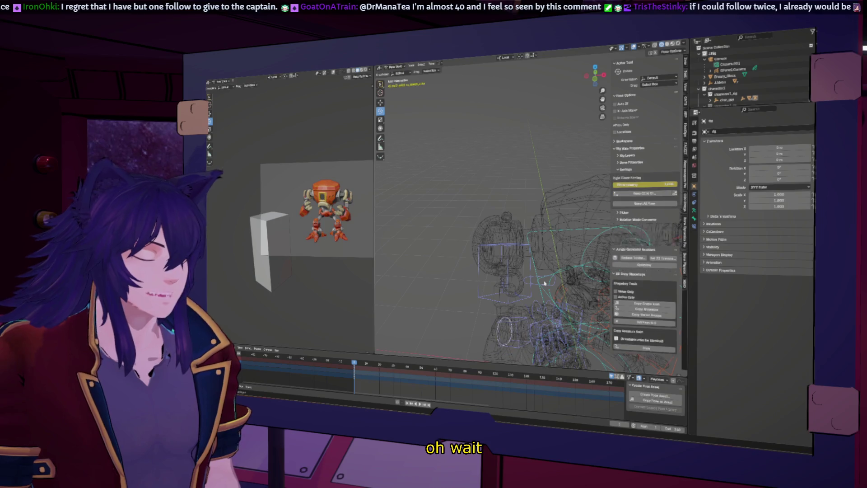
{"action": "left_click_drag", "start_coordinate": [545, 284], "coordinate": [534, 279]}
{"action": "left_click", "coordinate": [534, 279]}
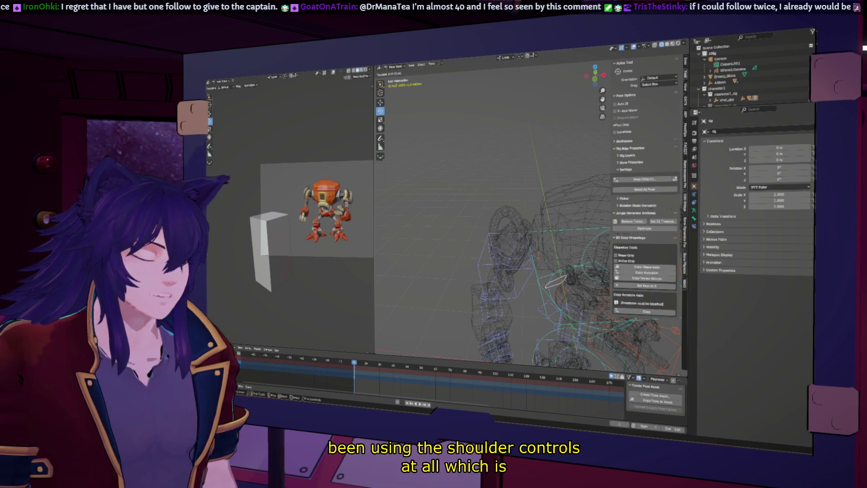
{"action": "left_click", "coordinate": [542, 260]}
{"action": "middle_click_drag", "start_coordinate": [542, 260], "coordinate": [546, 235]}
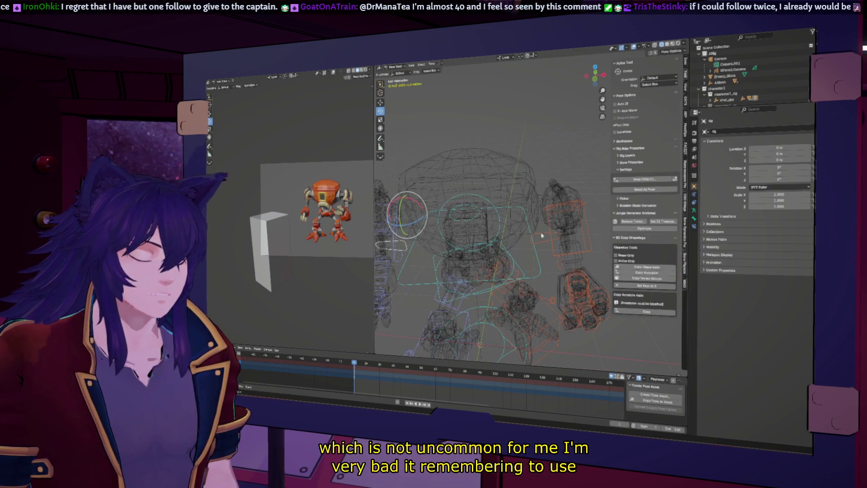
{"action": "mouse_move", "coordinate": [541, 192]}
{"action": "left_mouse_down"}
{"action": "mouse_move", "coordinate": [535, 184]}
{"action": "mouse_move", "coordinate": [547, 193]}
{"action": "mouse_move", "coordinate": [540, 167]}
{"action": "mouse_move", "coordinate": [556, 195]}
{"action": "mouse_move", "coordinate": [550, 203]}
{"action": "left_mouse_up"}
{"action": "scroll", "coordinate": [549, 204], "scroll_direction": "down", "scroll_amount": 5}
Step: Frame a torso bone from the front, then rotate torso bones on X and Y
{"action": "mouse_move", "coordinate": [549, 204]}
{"action": "middle_mouse_down"}
{"action": "mouse_move", "coordinate": [512, 250]}
{"action": "mouse_move", "coordinate": [443, 248]}
{"action": "mouse_move", "coordinate": [468, 240]}
{"action": "mouse_move", "coordinate": [494, 251]}
{"action": "middle_mouse_up"}
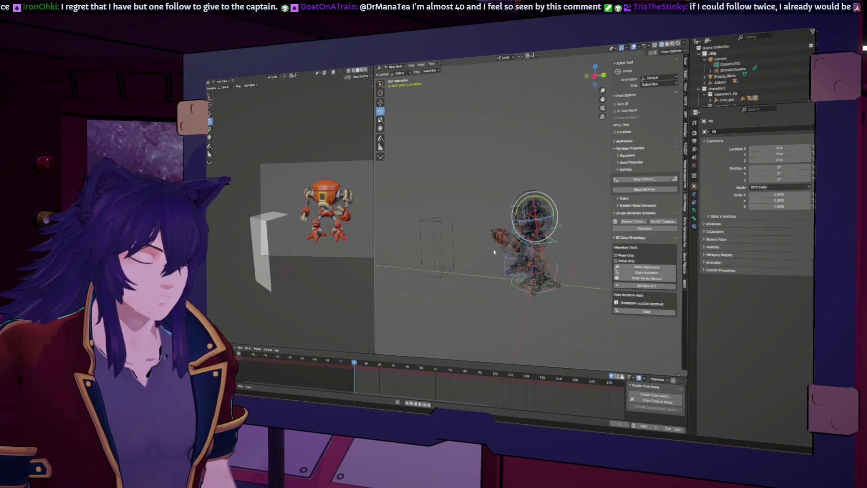
{"action": "left_click", "coordinate": [558, 242]}
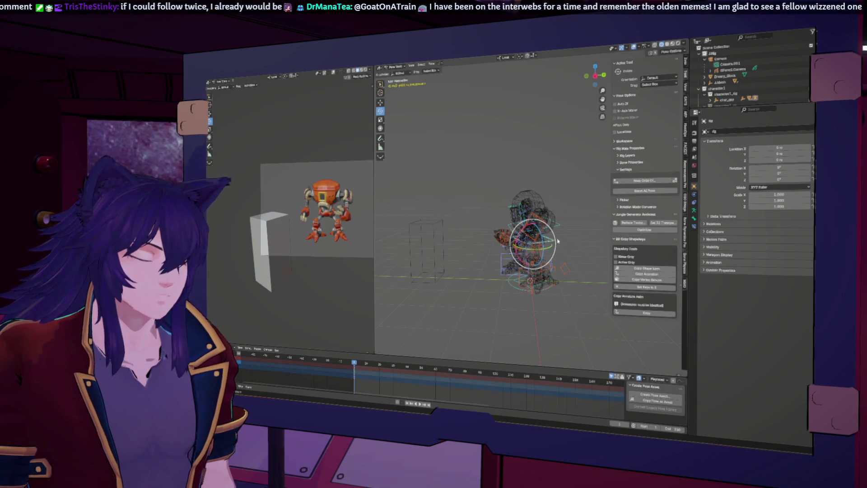
{"action": "key", "text": "KP_1"}
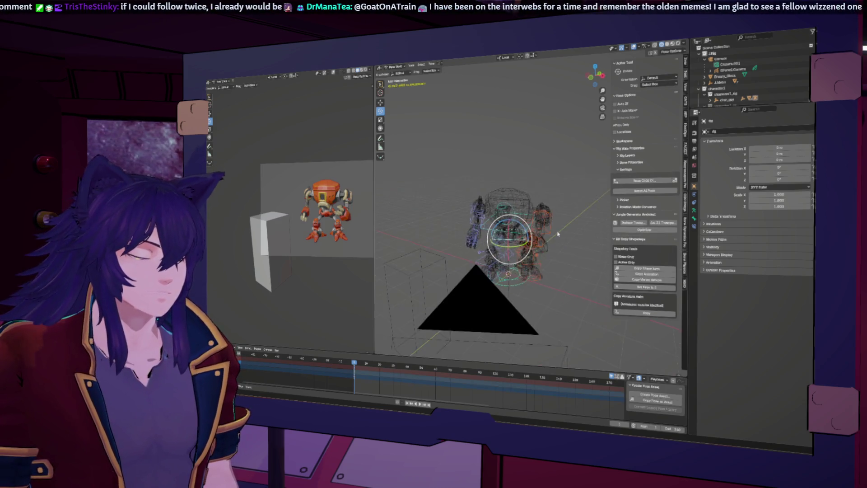
{"action": "key", "text": "KP_Decimal"}
{"action": "left_click_drag", "start_coordinate": [492, 246], "coordinate": [511, 234]}
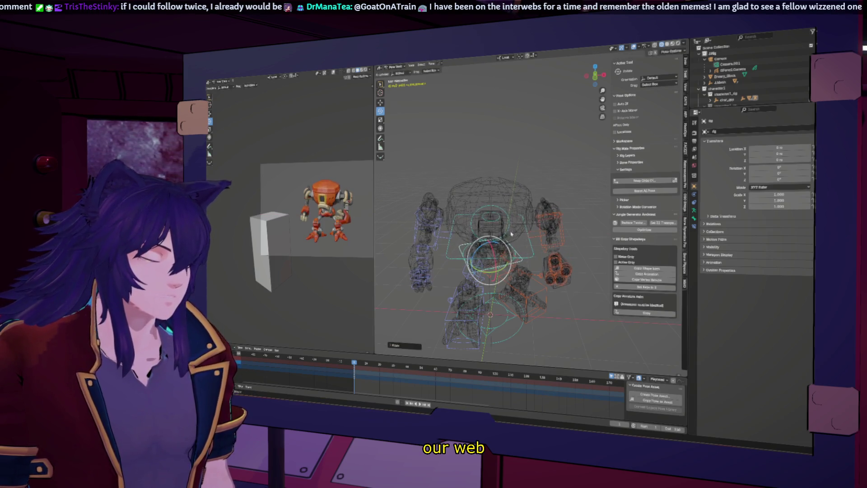
{"action": "middle_click_drag", "start_coordinate": [513, 217], "coordinate": [571, 260]}
{"action": "left_click_drag", "start_coordinate": [571, 260], "coordinate": [568, 258]}
{"action": "middle_click_drag", "start_coordinate": [568, 258], "coordinate": [487, 268]}
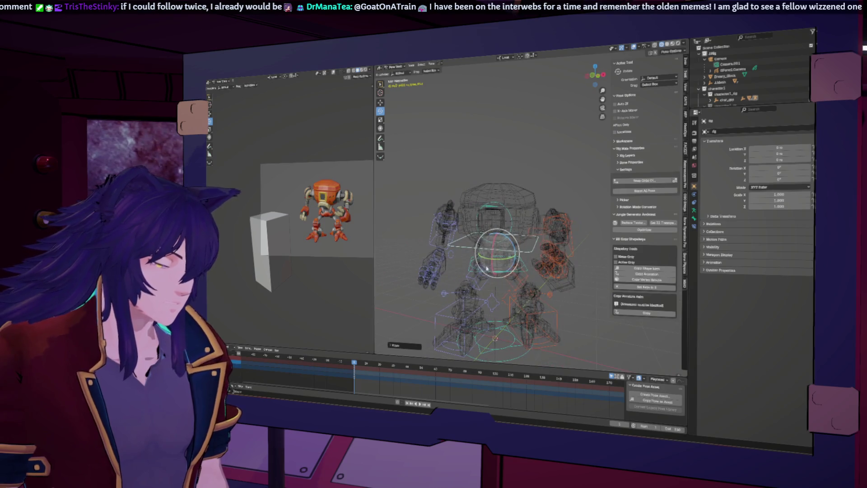
{"action": "left_click", "coordinate": [516, 263]}
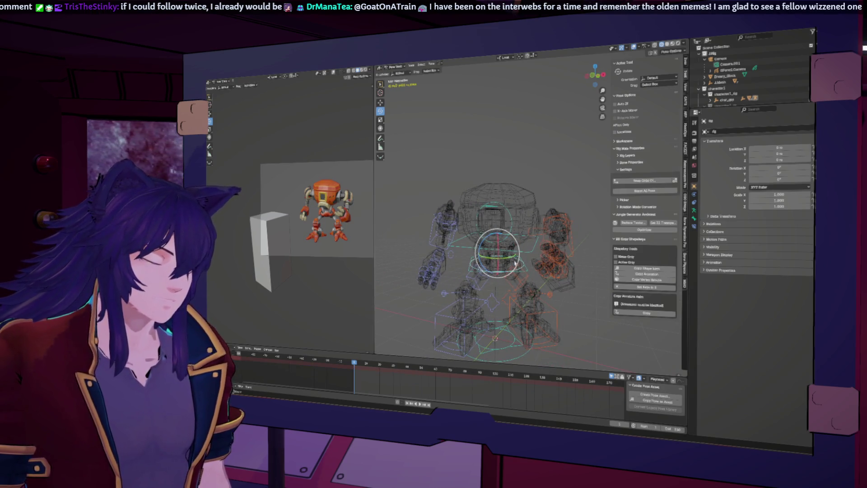
{"action": "mouse_move", "coordinate": [509, 260]}
{"action": "left_mouse_down"}
{"action": "mouse_move", "coordinate": [466, 274]}
{"action": "mouse_move", "coordinate": [535, 281]}
{"action": "mouse_move", "coordinate": [505, 240]}
{"action": "left_mouse_up"}
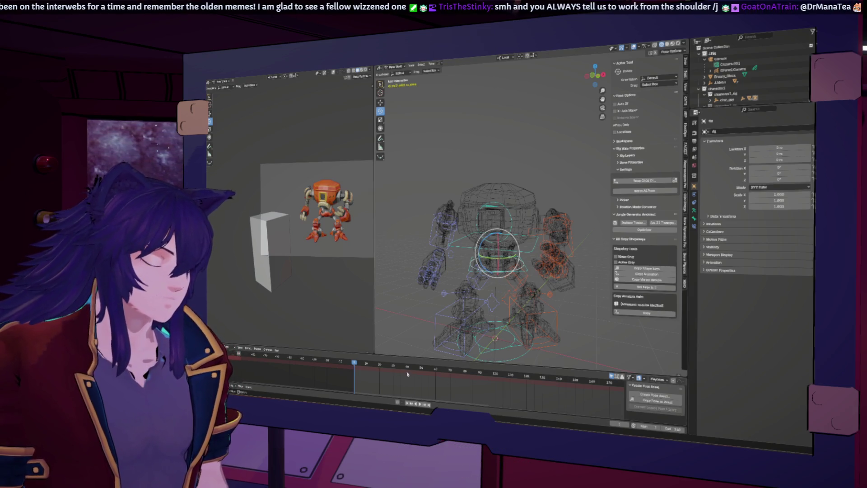
Step: Select all rig bones and delete their keyframes at a later frame
{"action": "left_click_drag", "start_coordinate": [408, 374], "coordinate": [422, 370]}
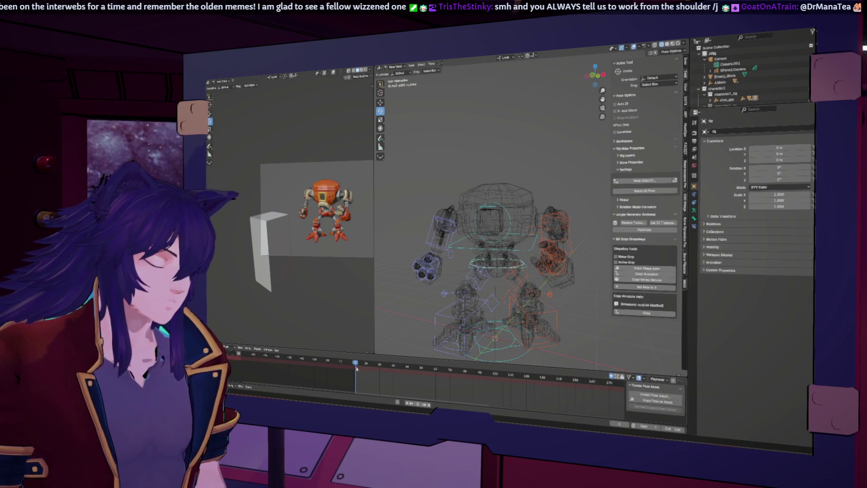
{"action": "key", "text": "a"}
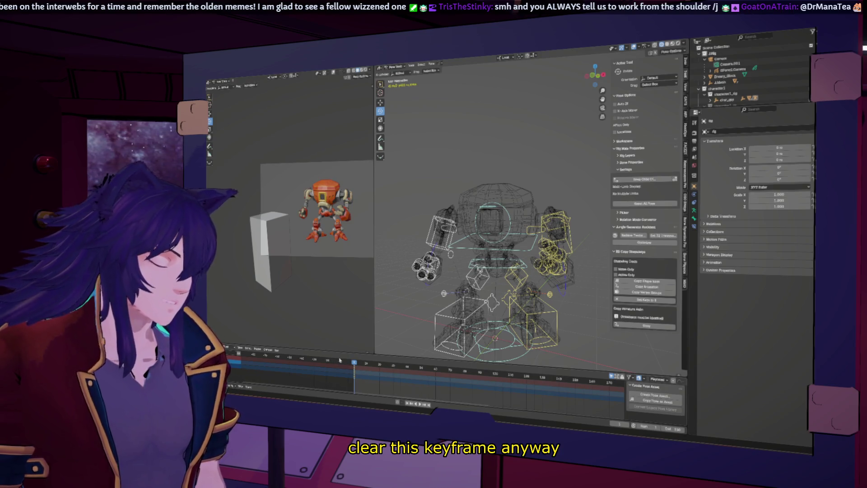
{"action": "left_click", "coordinate": [354, 379]}
Step: Clear the bones' user transforms to restore the rest pose
{"action": "right_click", "coordinate": [496, 274]}
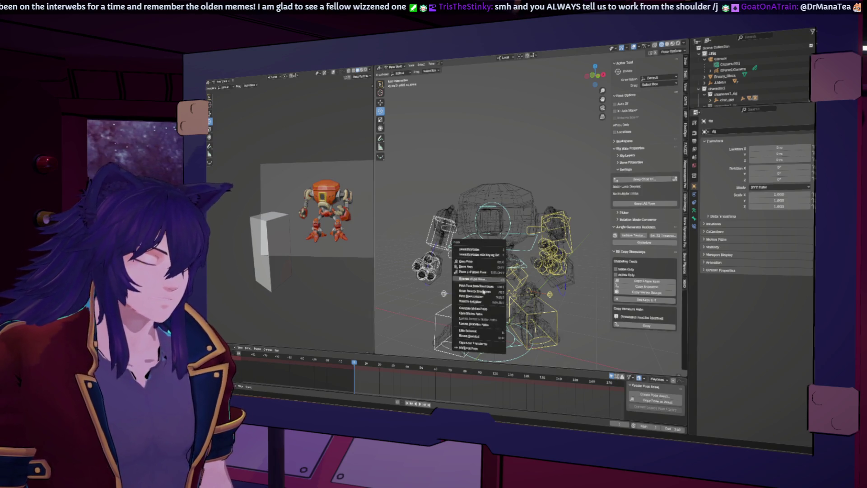
{"action": "left_click", "coordinate": [488, 348]}
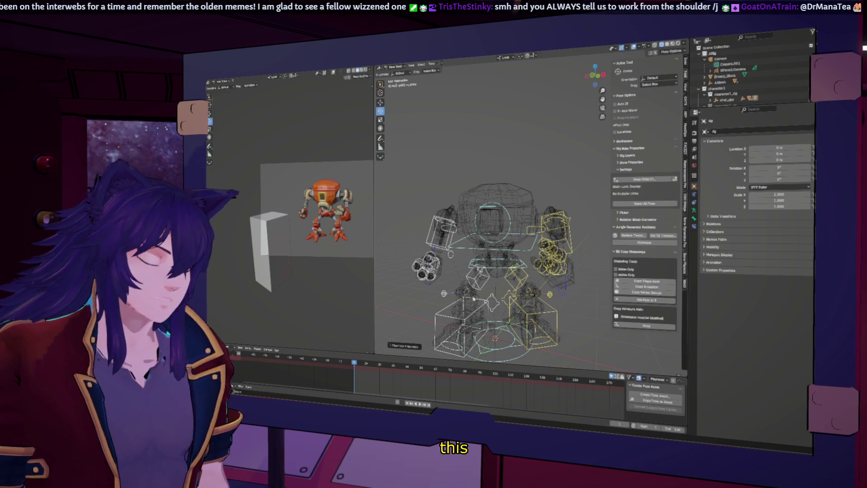
{"action": "right_click", "coordinate": [473, 289]}
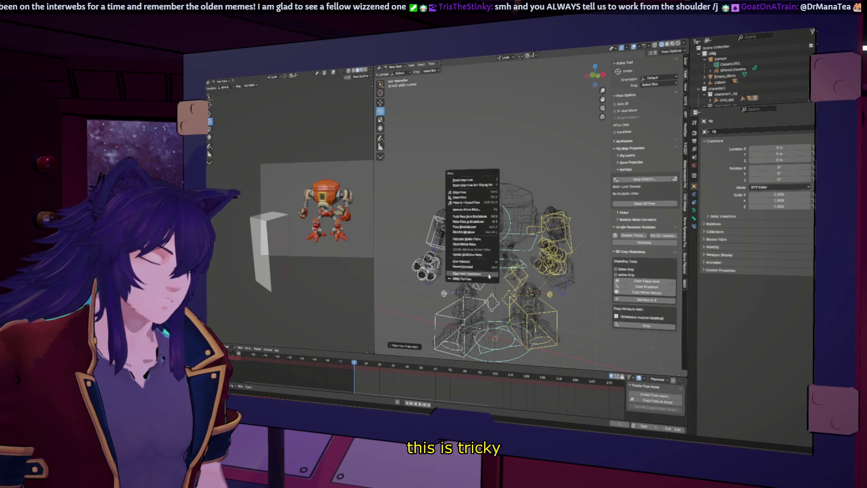
{"action": "right_click", "coordinate": [520, 217]}
{"action": "left_click", "coordinate": [523, 209]}
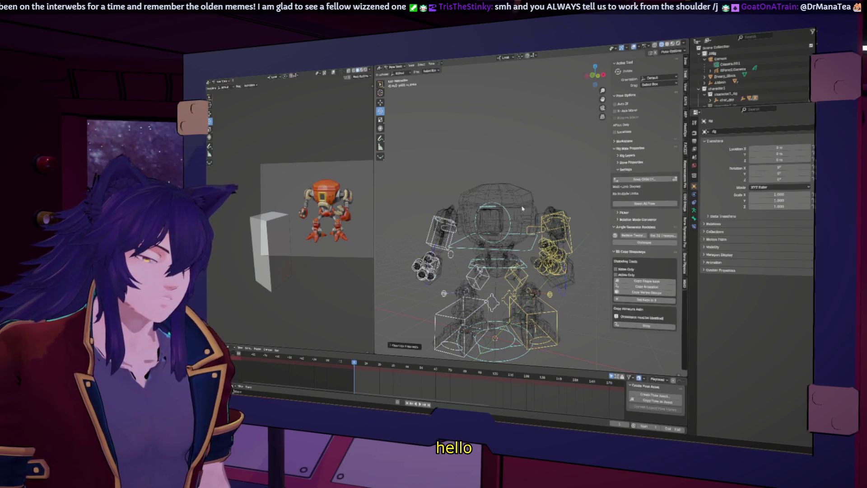
{"action": "left_click", "coordinate": [483, 256]}
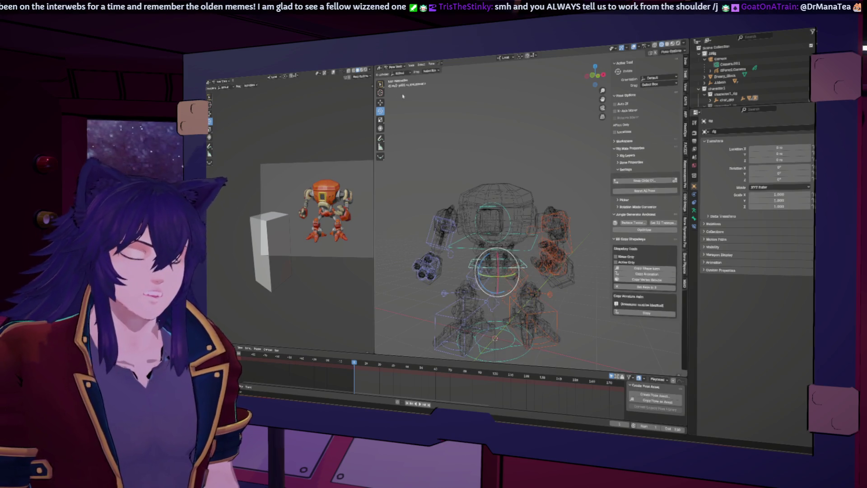
{"action": "left_click", "coordinate": [397, 69]}
{"action": "left_click", "coordinate": [397, 77]}
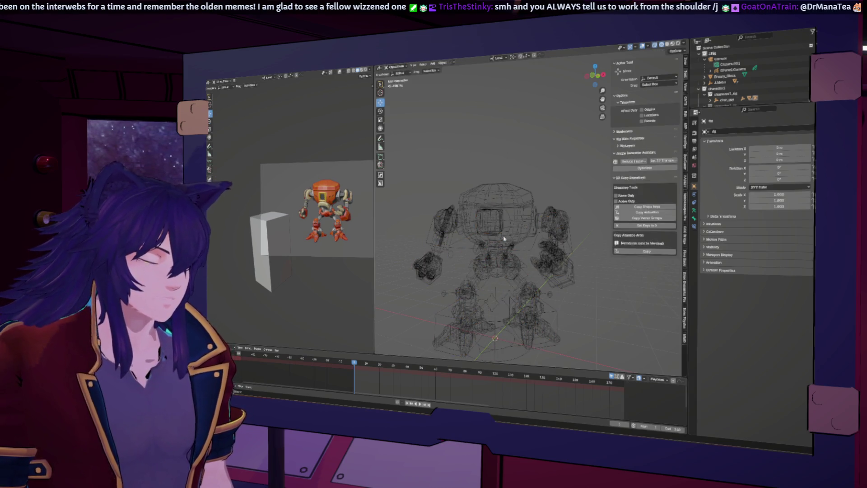
{"action": "left_click", "coordinate": [507, 216]}
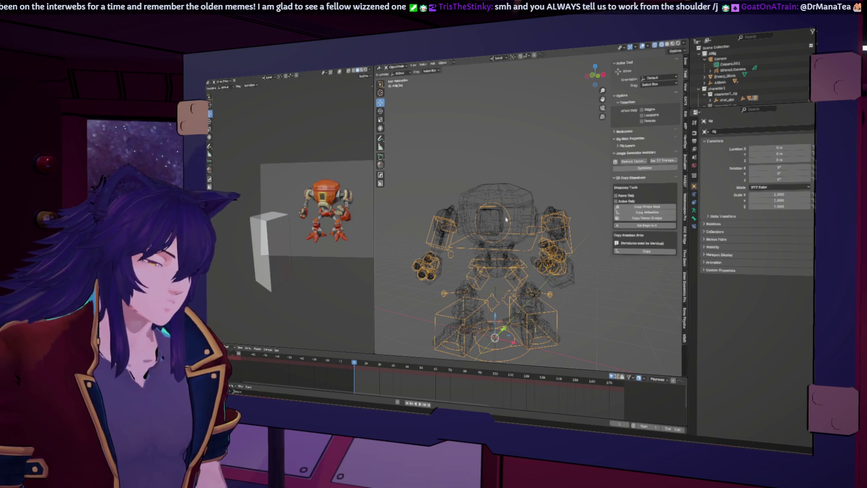
{"action": "left_click", "coordinate": [694, 220]}
{"action": "left_click", "coordinate": [694, 210]}
{"action": "left_click", "coordinate": [801, 148]}
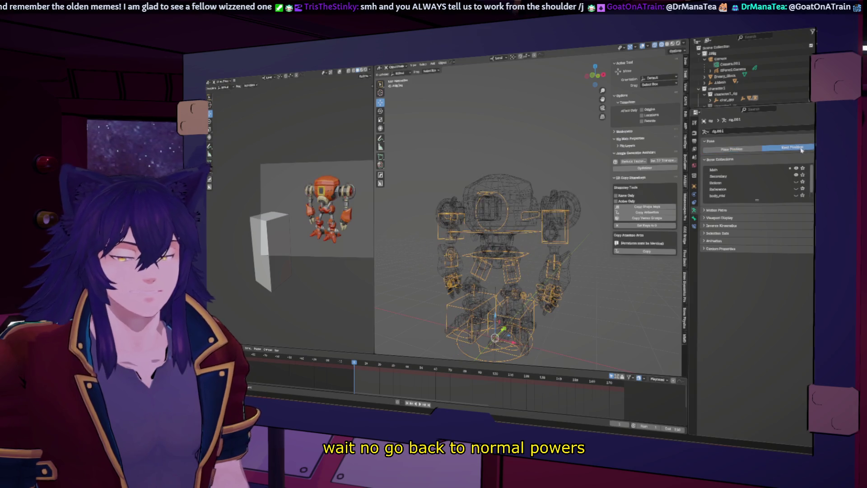
{"action": "left_click", "coordinate": [730, 151]}
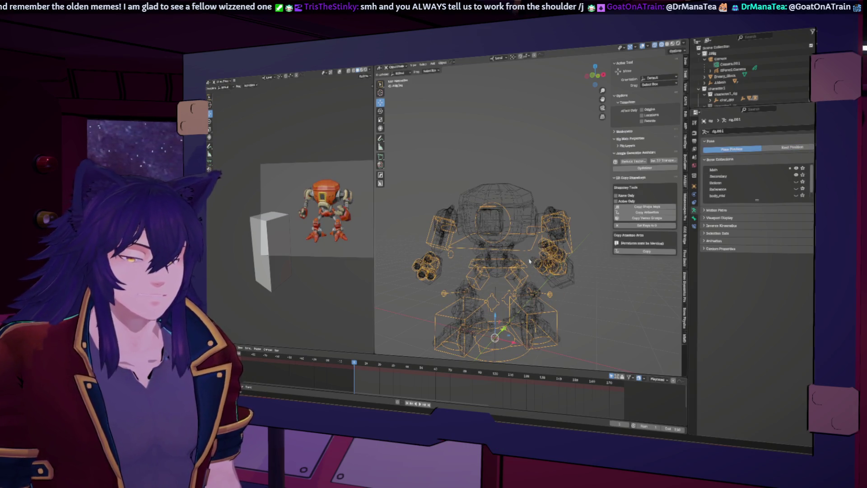
{"action": "left_click", "coordinate": [400, 67]}
{"action": "left_click", "coordinate": [403, 84]}
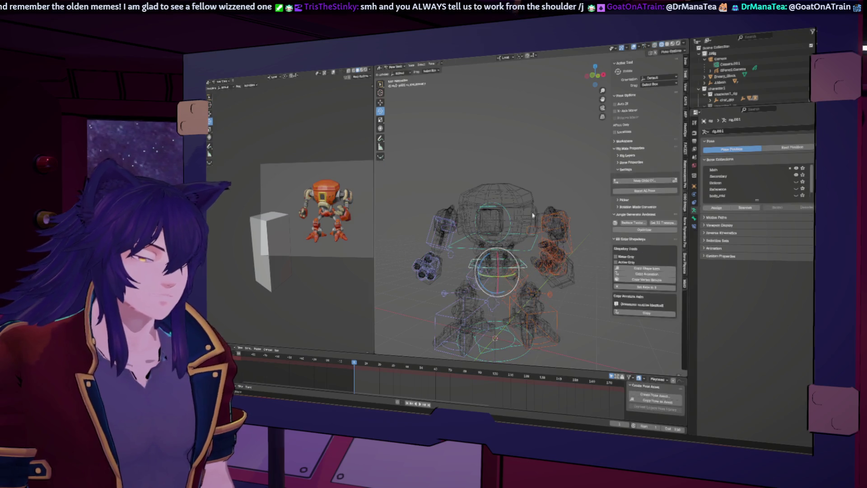
{"action": "left_click", "coordinate": [563, 232]}
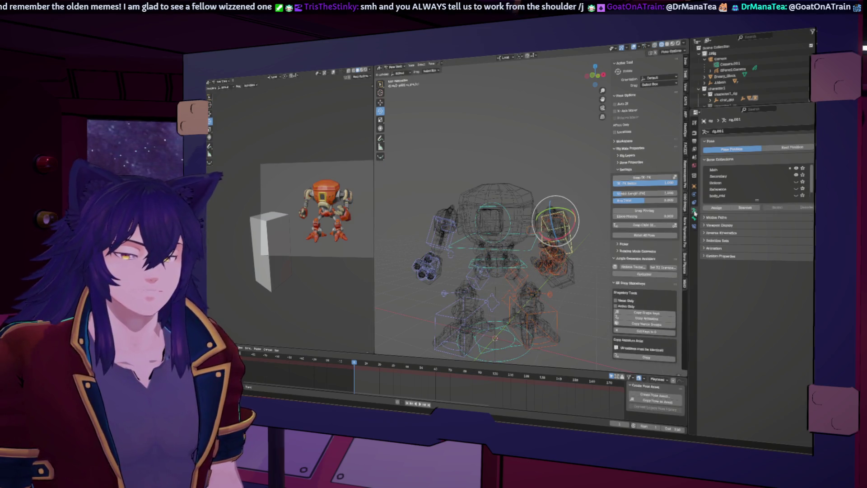
{"action": "left_click", "coordinate": [694, 186]}
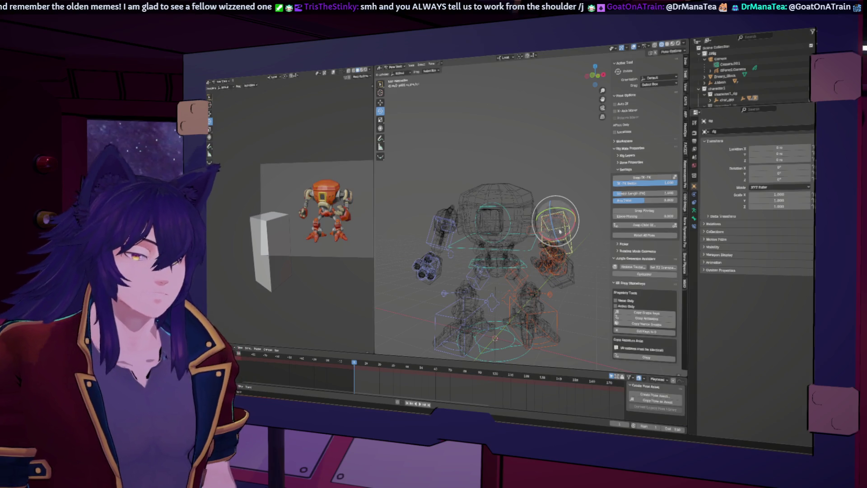
{"action": "left_click", "coordinate": [571, 236]}
{"action": "left_click", "coordinate": [509, 211]}
{"action": "left_click", "coordinate": [521, 267]}
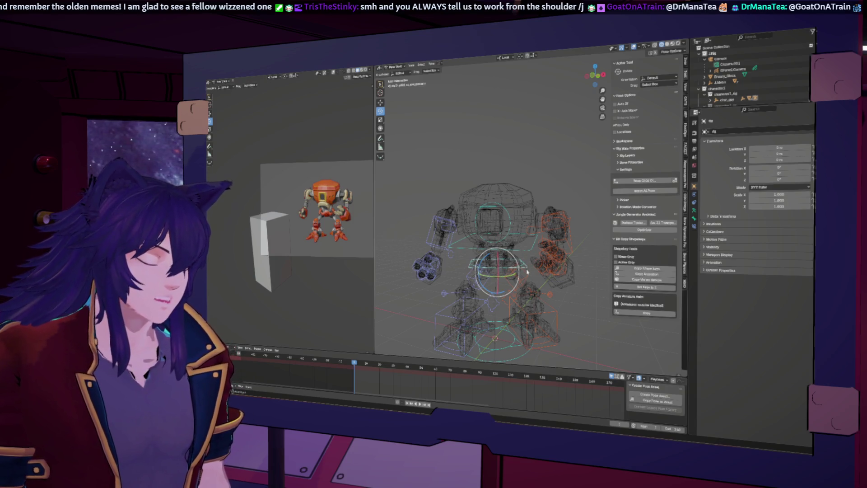
Step: Select all of the rig's bones and clear their user transforms
{"action": "key", "text": "ctrl+Tab"}
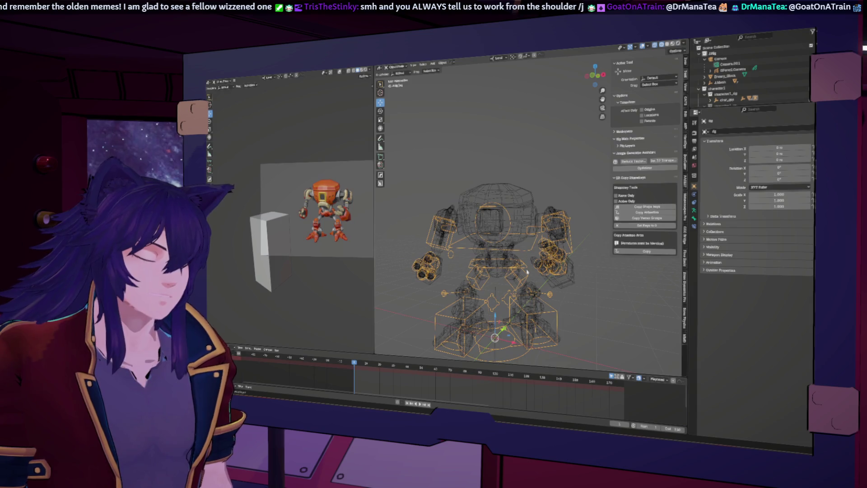
{"action": "key", "text": "ctrl+Tab"}
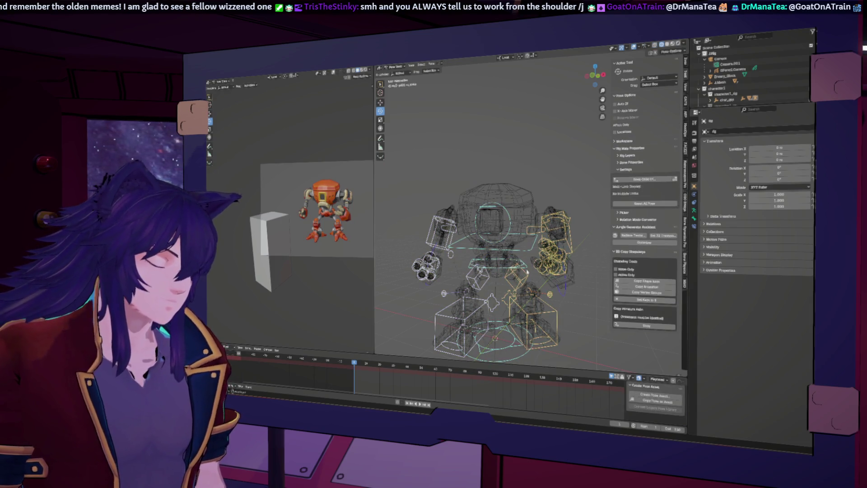
{"action": "key", "text": "a"}
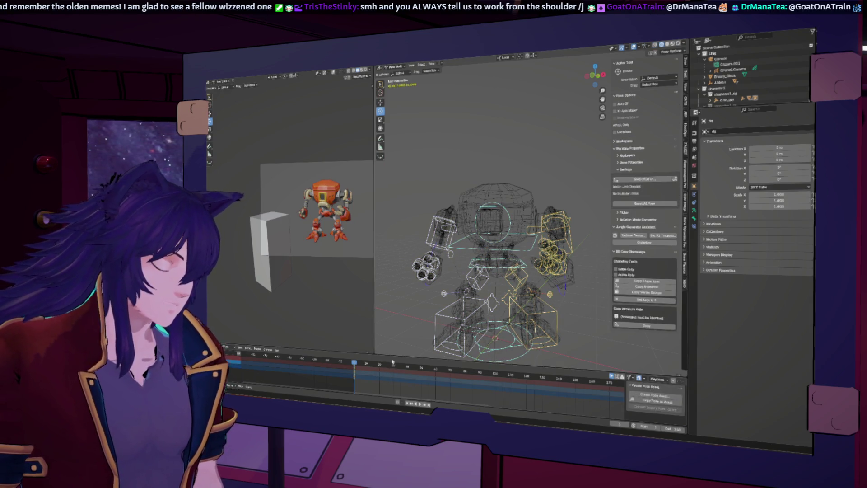
{"action": "right_click", "coordinate": [509, 280]}
{"action": "left_click", "coordinate": [535, 260]}
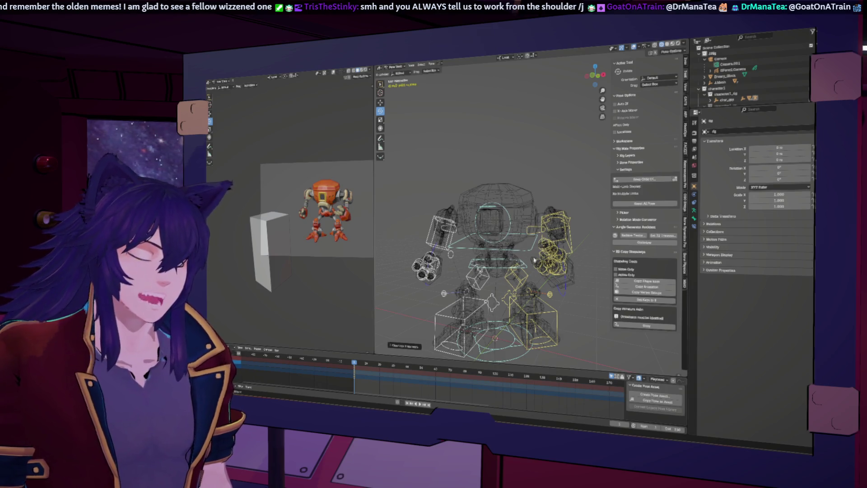
Step: Remove the rotation keyframe from the chest control bone
{"action": "right_click", "coordinate": [509, 244]}
{"action": "left_click", "coordinate": [508, 243]}
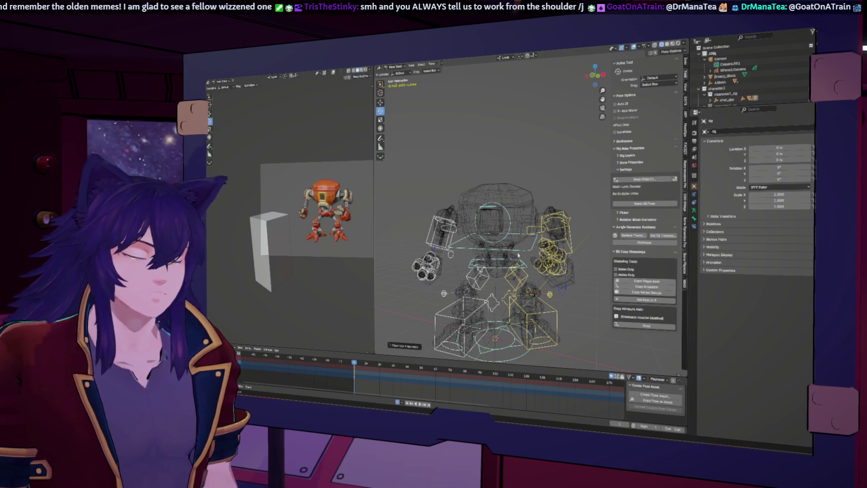
{"action": "left_click", "coordinate": [518, 255]}
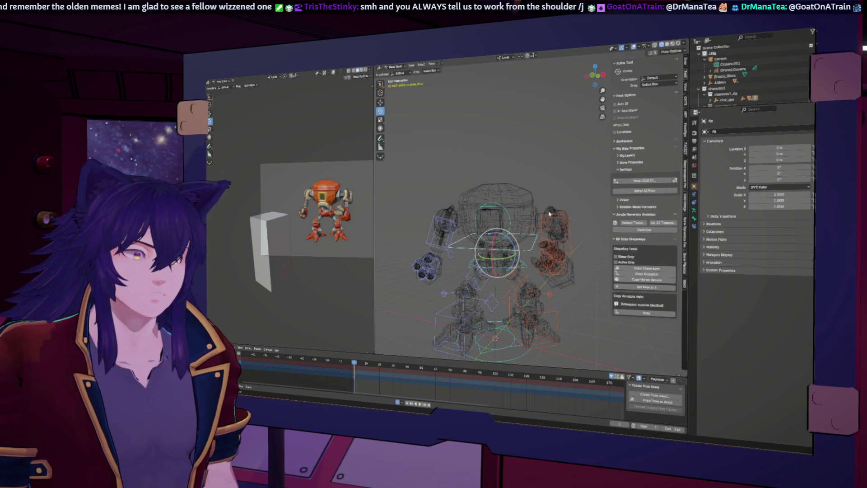
{"action": "middle_click_drag", "start_coordinate": [549, 213], "coordinate": [517, 237]}
{"action": "left_click_drag", "start_coordinate": [517, 237], "coordinate": [538, 257]}
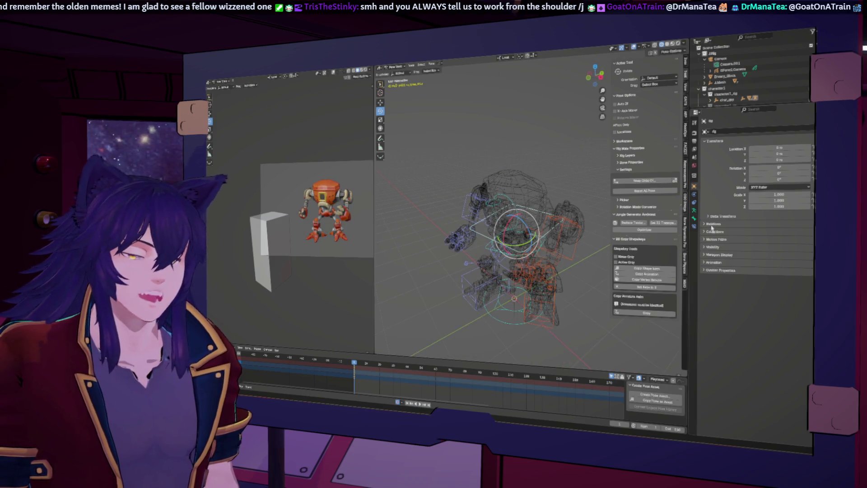
{"action": "left_click", "coordinate": [695, 219]}
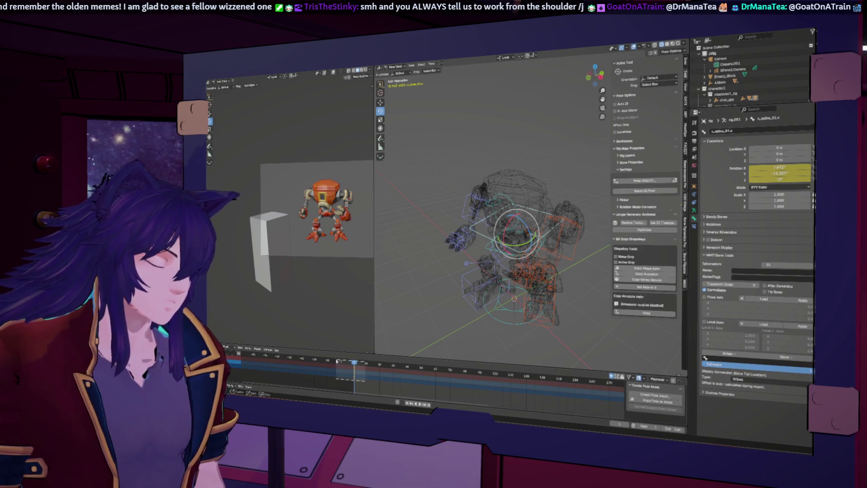
{"action": "key", "text": "Delete"}
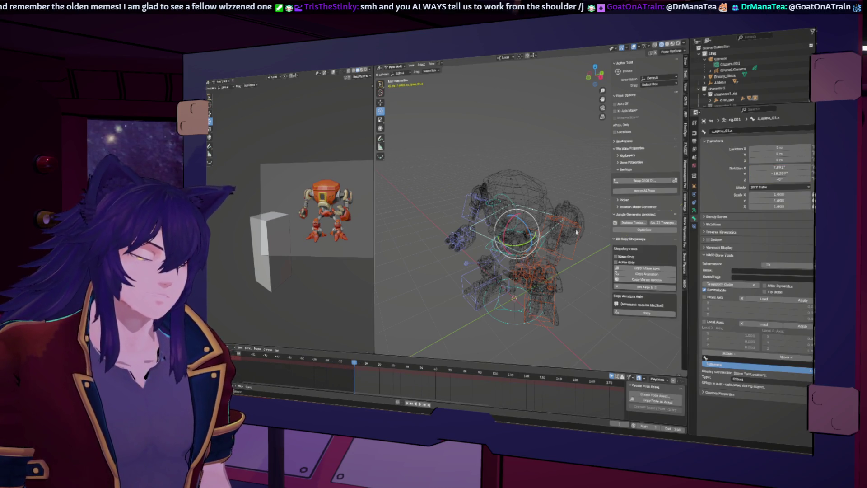
Step: Reset another selected bone set's rotation to zero
{"action": "left_click", "coordinate": [577, 232]}
{"action": "right_click", "coordinate": [537, 138]}
{"action": "left_click", "coordinate": [537, 181]}
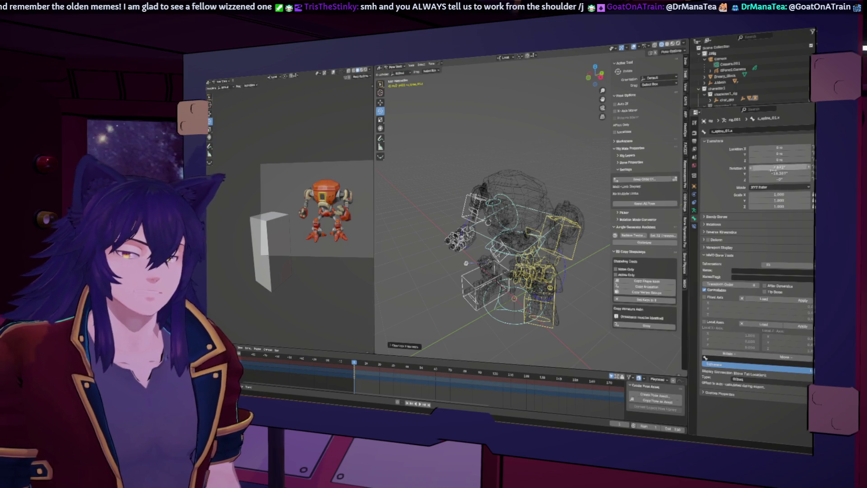
{"action": "key", "text": "alt+r"}
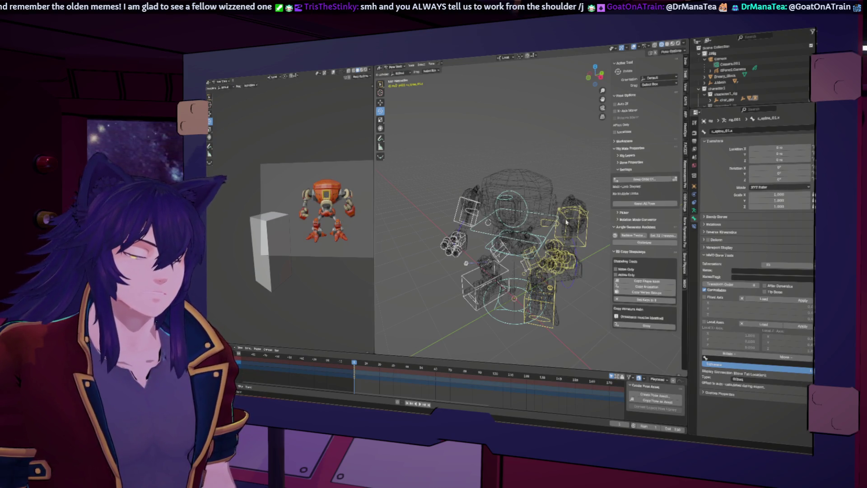
Step: Delete keyframes on the head, c_shoulder.l and arm bones, and zero the arm control's rotation
{"action": "left_click", "coordinate": [566, 221]}
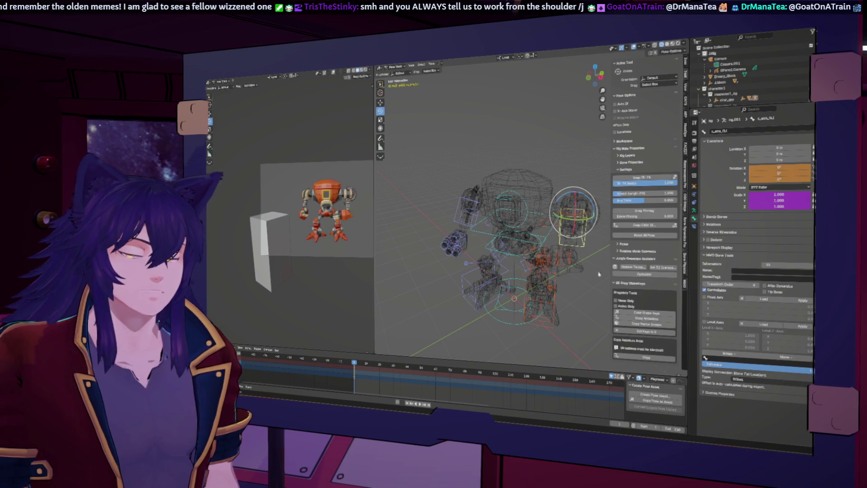
{"action": "left_click", "coordinate": [547, 228]}
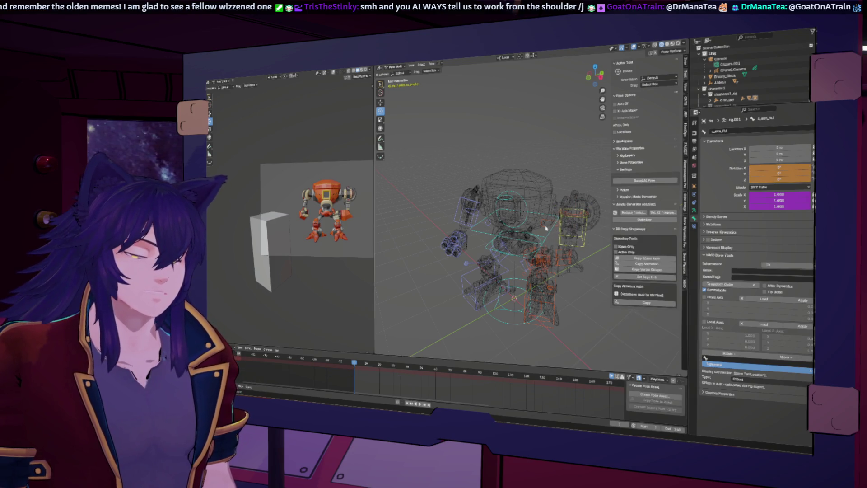
{"action": "left_click", "coordinate": [471, 203]}
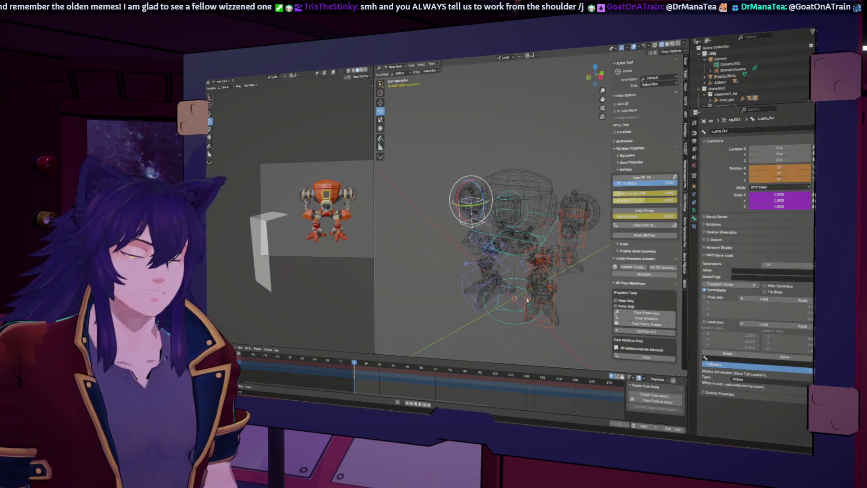
{"action": "left_click", "coordinate": [491, 276]}
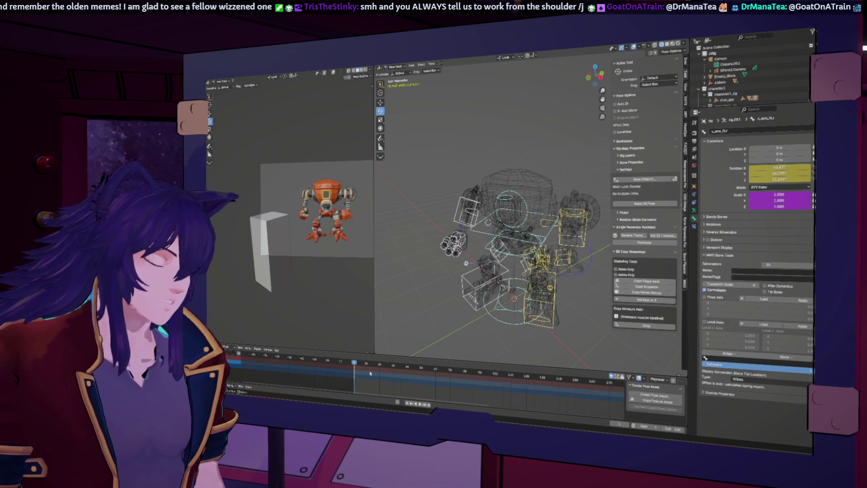
{"action": "key", "text": "Delete"}
{"action": "right_click", "coordinate": [523, 246]}
{"action": "left_click", "coordinate": [523, 246]}
{"action": "left_click", "coordinate": [488, 221]}
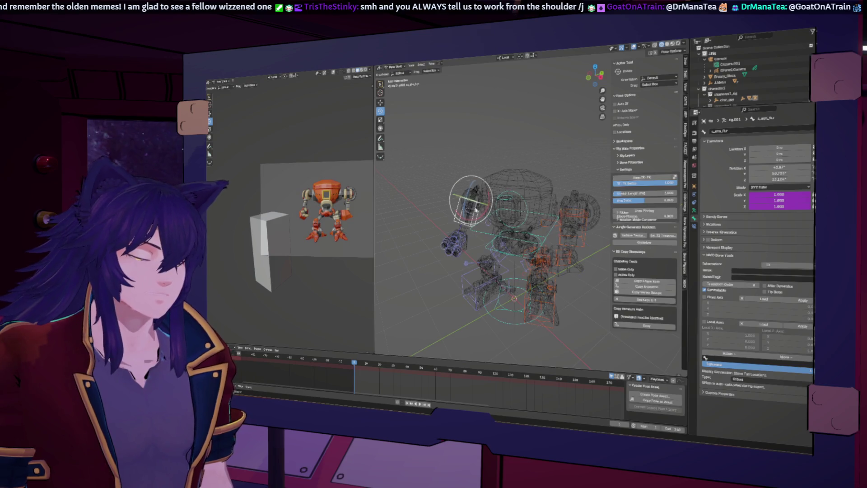
{"action": "key", "text": "alt+r"}
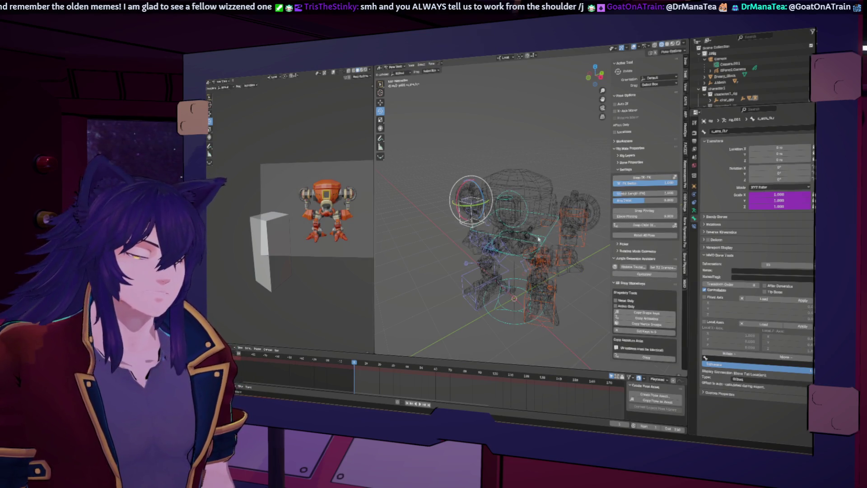
Step: Clear the torso control bone's location and rotation
{"action": "left_click", "coordinate": [483, 236]}
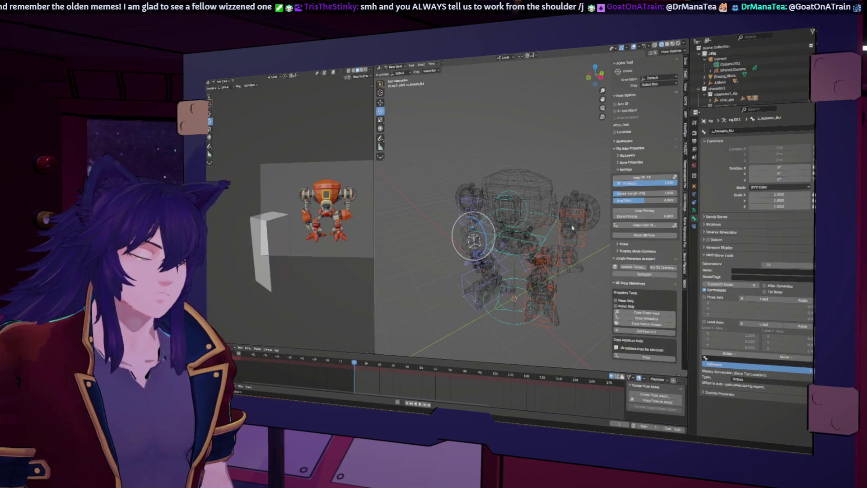
{"action": "left_click", "coordinate": [563, 257]}
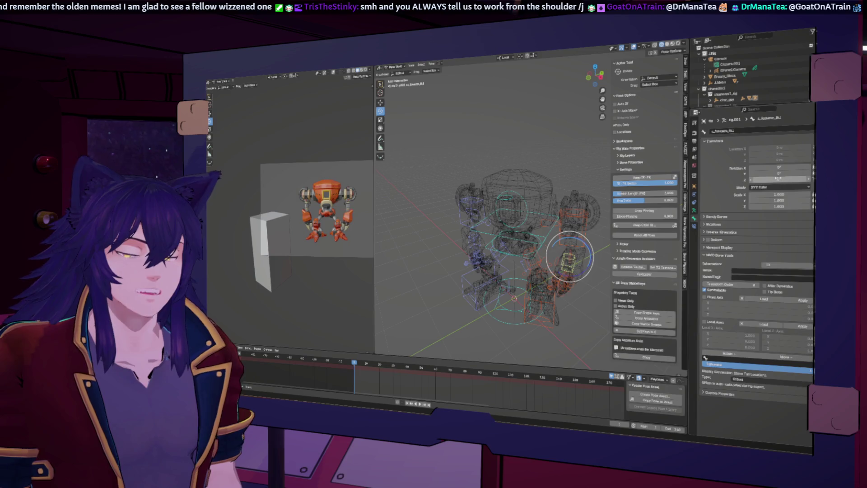
{"action": "mouse_move", "coordinate": [557, 294]}
{"action": "middle_mouse_down"}
{"action": "mouse_move", "coordinate": [513, 302]}
{"action": "mouse_move", "coordinate": [503, 284]}
{"action": "mouse_move", "coordinate": [504, 244]}
{"action": "middle_mouse_up"}
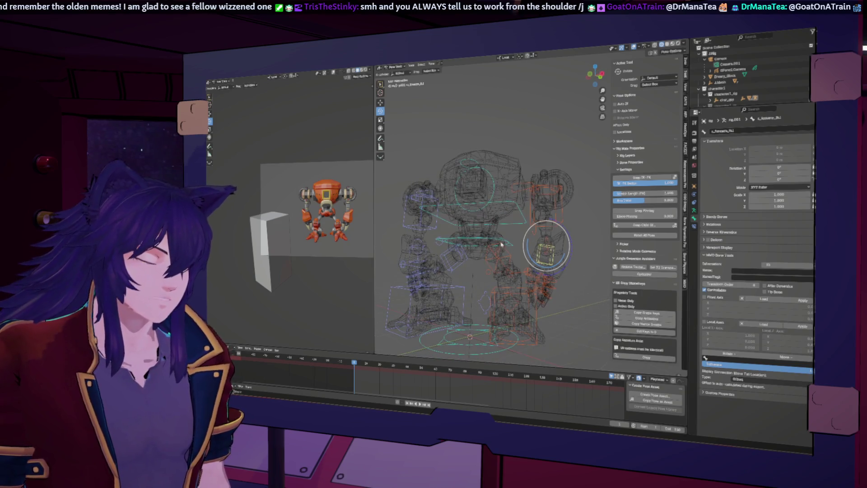
{"action": "left_click", "coordinate": [504, 241]}
{"action": "key", "text": "alt+g"}
{"action": "key", "text": "alt+r"}
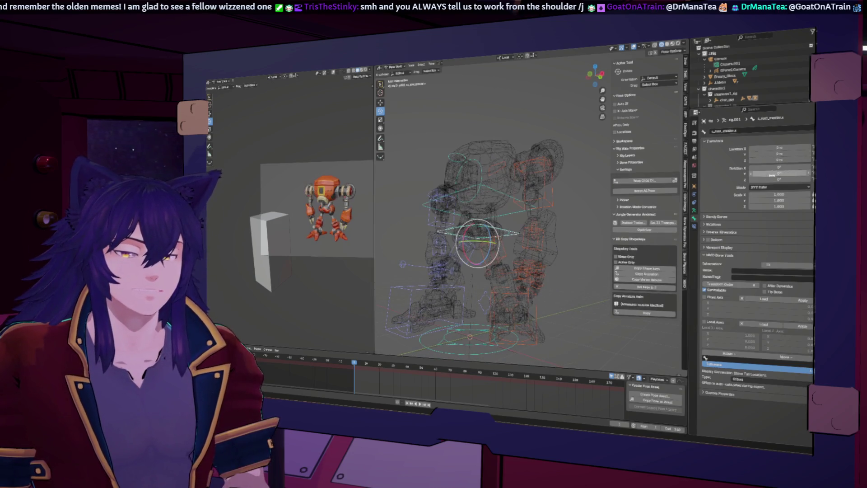
Step: Clear location and rotation of c_root.x and both foot controls, viewed from the front
{"action": "left_click", "coordinate": [508, 233]}
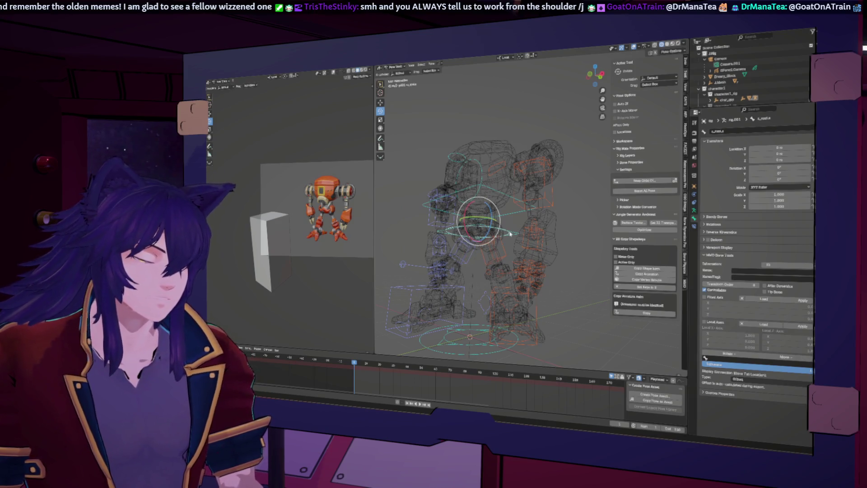
{"action": "left_click", "coordinate": [460, 290]}
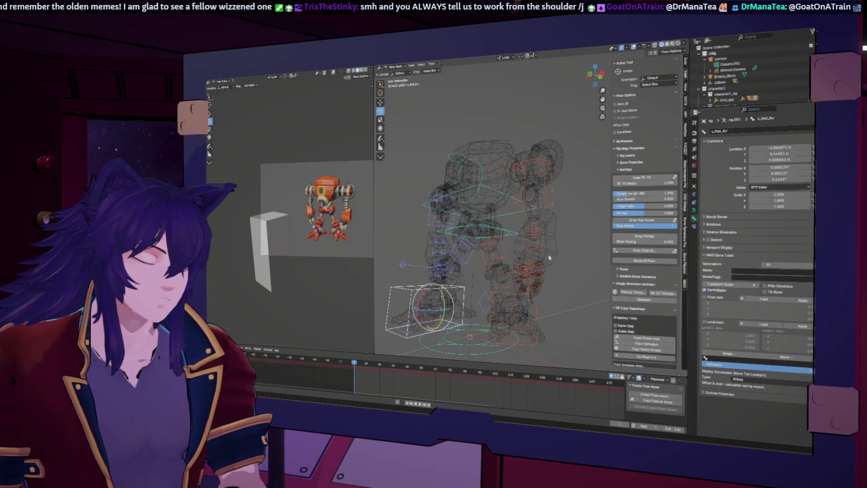
{"action": "left_click", "coordinate": [500, 294]}
{"action": "key", "text": "alt+g"}
{"action": "key", "text": "alt+r"}
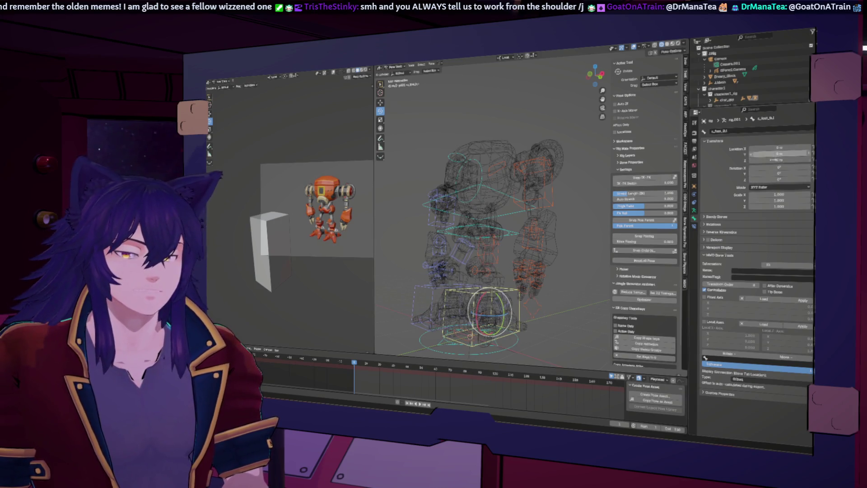
{"action": "key", "text": "KP_1"}
{"action": "scroll", "coordinate": [515, 305], "scroll_direction": "down", "scroll_amount": 6}
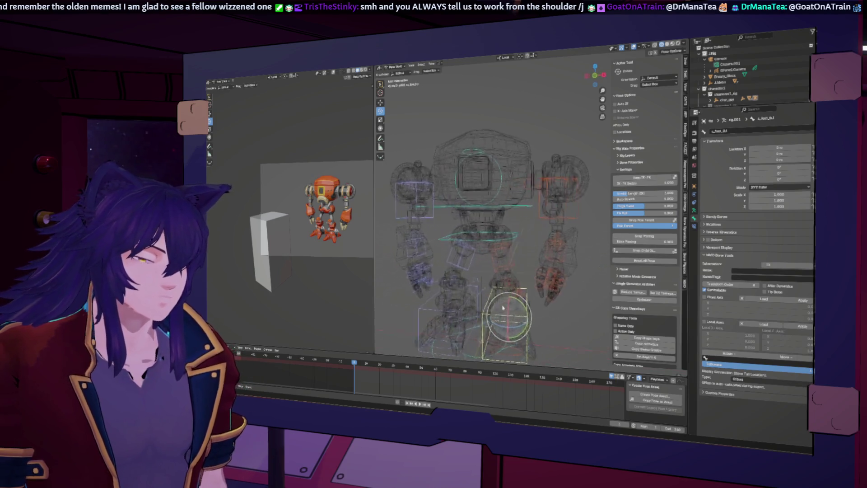
Step: Toggle the armature's Rest Position, then zero the leg control's location with Alt+G
{"action": "left_click", "coordinate": [694, 210]}
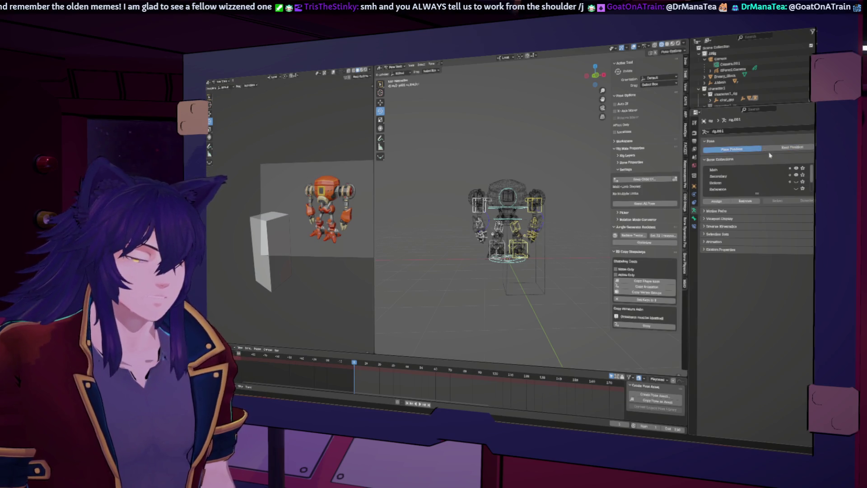
{"action": "left_click", "coordinate": [787, 148]}
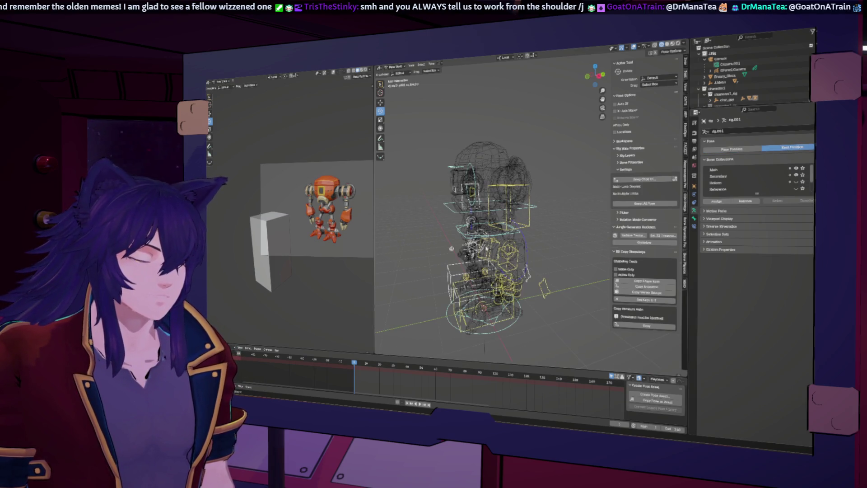
{"action": "left_click", "coordinate": [489, 245]}
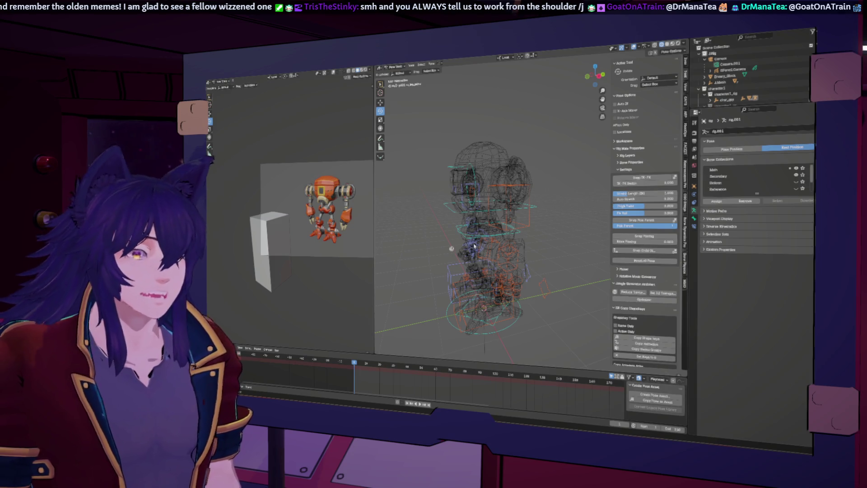
{"action": "left_click", "coordinate": [695, 225]}
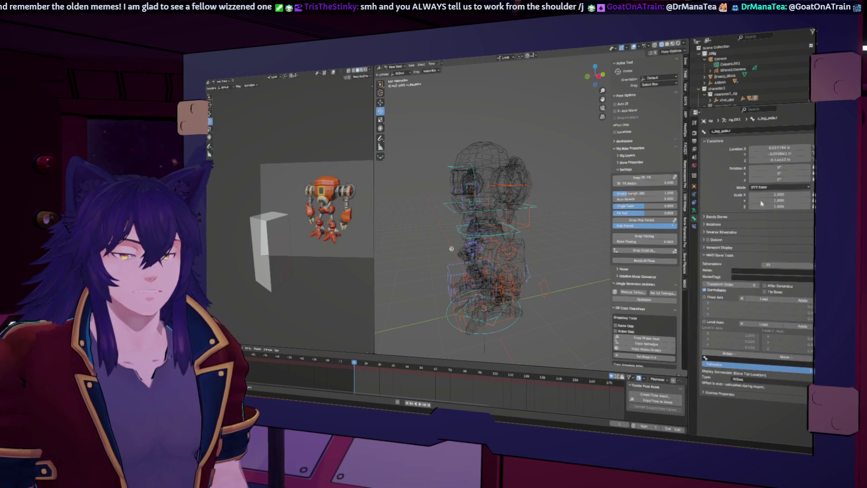
{"action": "middle_click_drag", "start_coordinate": [469, 267], "coordinate": [501, 265]}
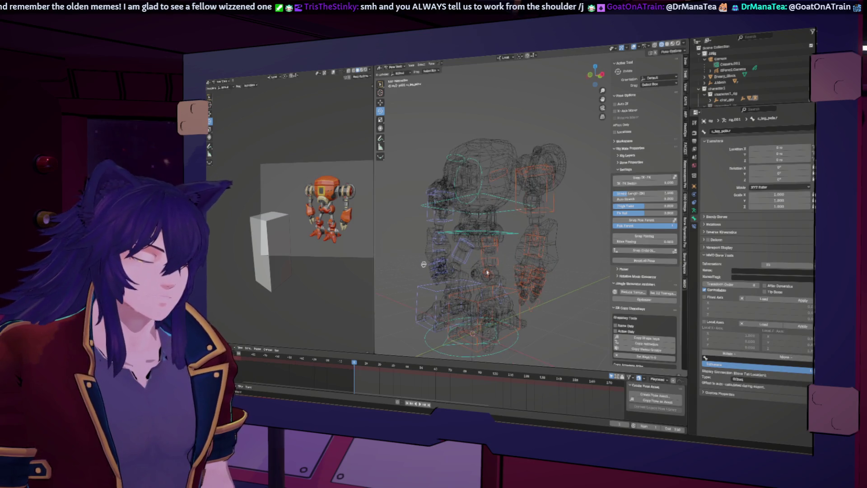
{"action": "key", "text": "alt+g"}
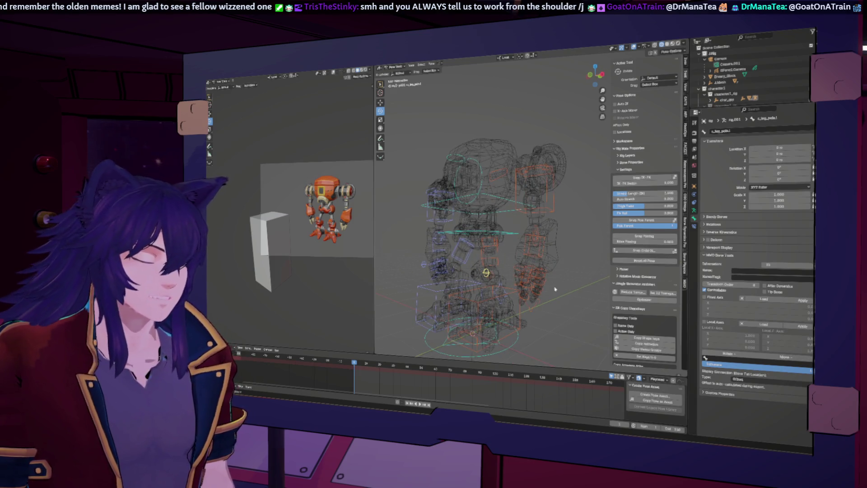
{"action": "key", "text": "KP_1"}
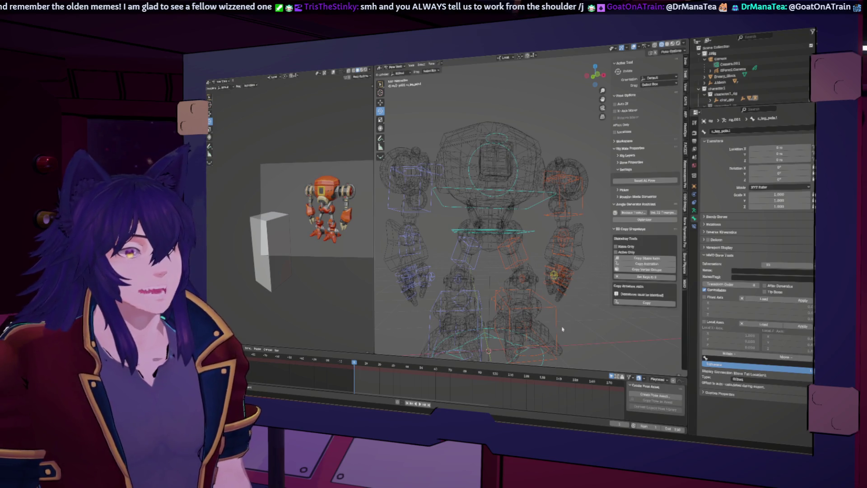
{"action": "mouse_move", "coordinate": [549, 243]}
{"action": "middle_mouse_down"}
{"action": "mouse_move", "coordinate": [533, 255]}
{"action": "mouse_move", "coordinate": [510, 225]}
{"action": "middle_mouse_up"}
{"action": "scroll", "coordinate": [532, 255], "scroll_direction": "down", "scroll_amount": 3}
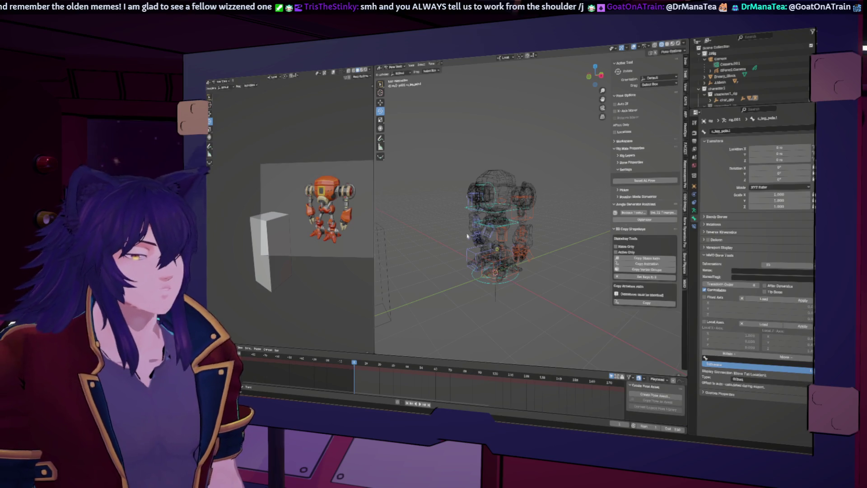
Step: View the scene through the camera, centred on the robot
{"action": "key", "text": "KP_0"}
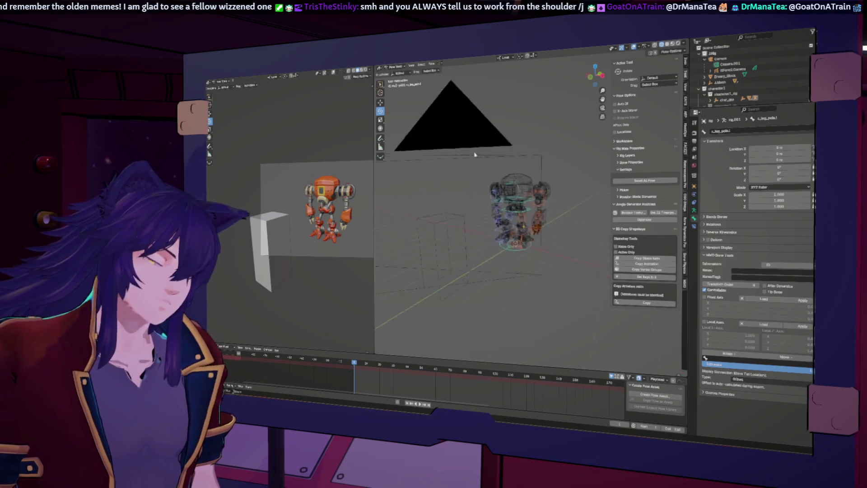
{"action": "scroll", "coordinate": [520, 140], "scroll_direction": "up", "scroll_amount": 3}
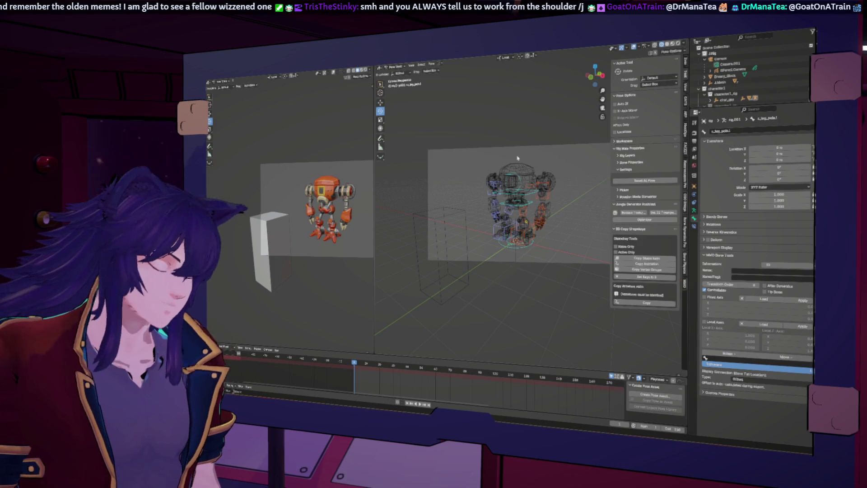
{"action": "key", "text": "n"}
{"action": "scroll", "coordinate": [448, 118], "scroll_direction": "up", "scroll_amount": 3}
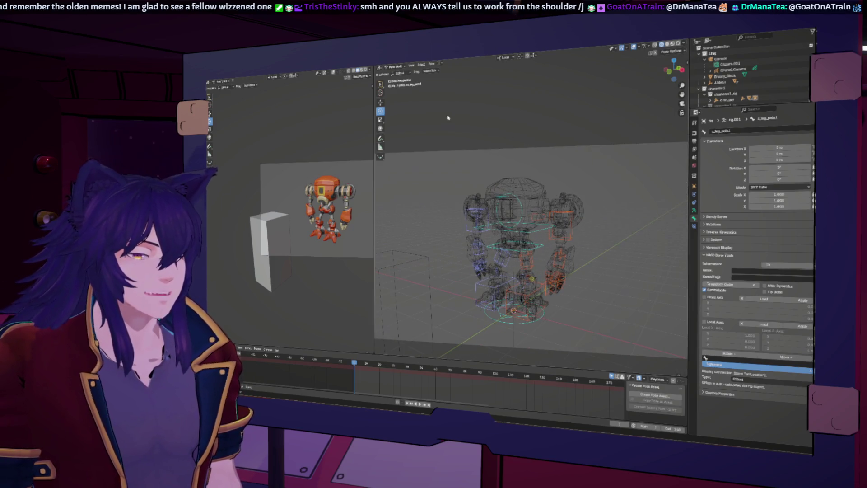
Step: Return to Object Mode and make GPencil.Camera active, viewed through the scene camera
{"action": "left_click", "coordinate": [397, 67]}
{"action": "left_click", "coordinate": [398, 73]}
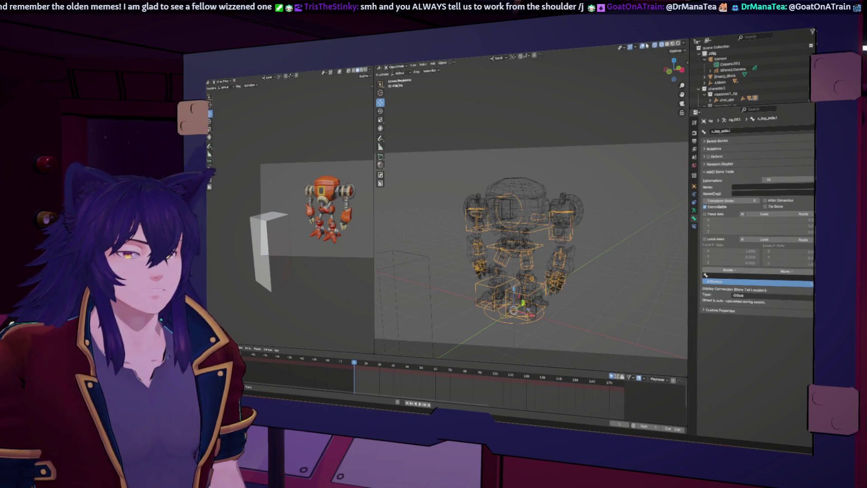
{"action": "left_click", "coordinate": [629, 190]}
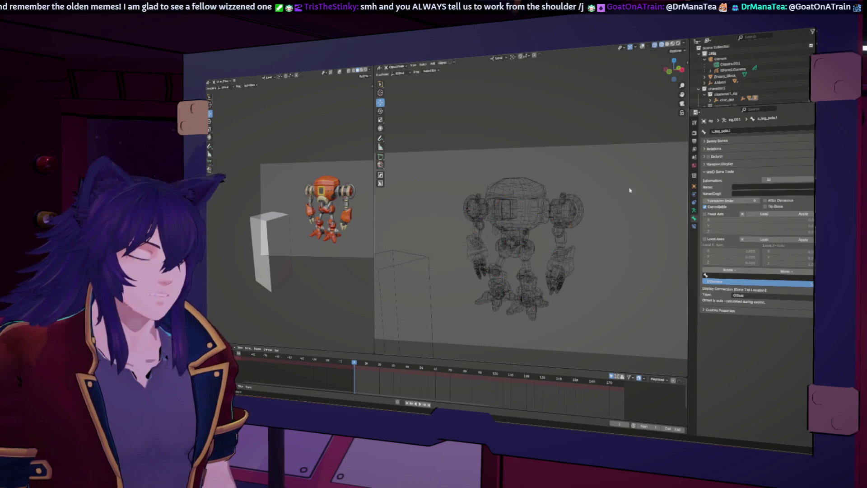
{"action": "left_click", "coordinate": [731, 69]}
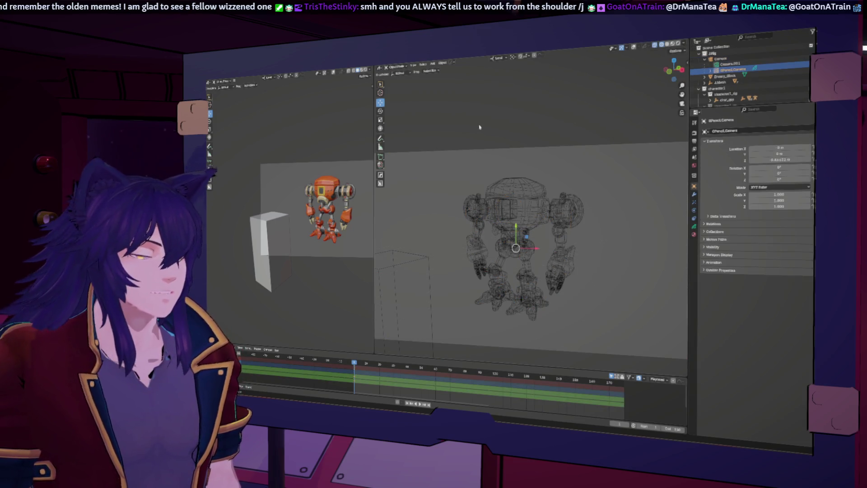
{"action": "key", "text": "KP_0"}
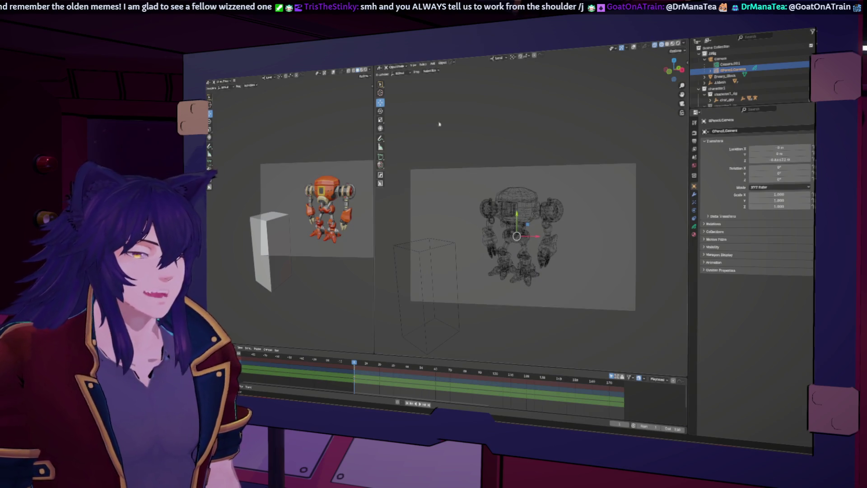
{"action": "left_click", "coordinate": [396, 67]}
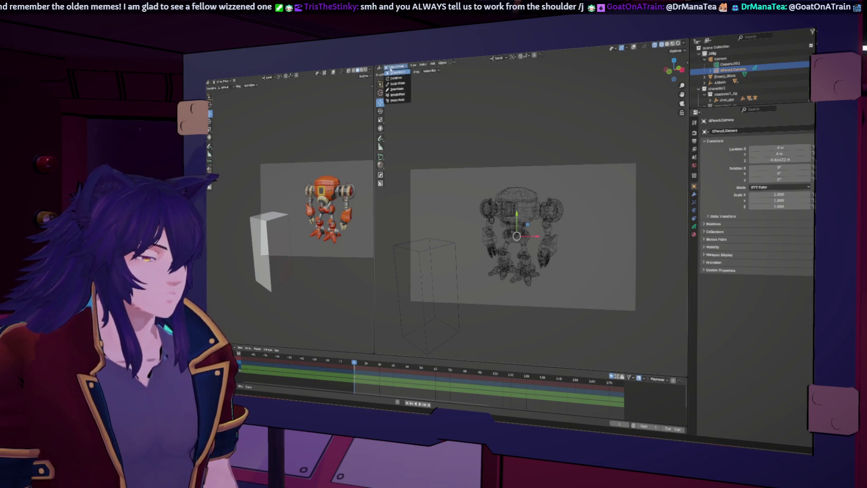
Step: Switch the GPencil.Camera sketch object into Draw mode
{"action": "left_click", "coordinate": [394, 91]}
{"action": "scroll", "coordinate": [526, 242], "scroll_direction": "up", "scroll_amount": 1}
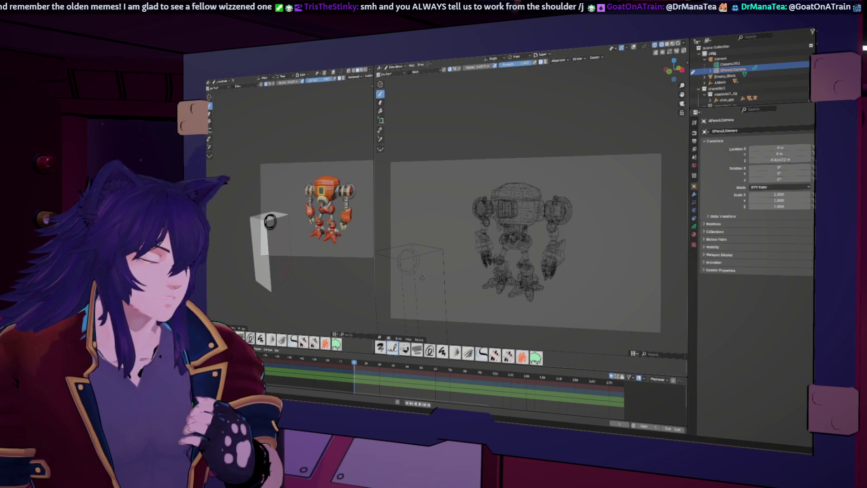
Step: In solid shading, sketch the figure's body and neck on the block and a shoulder loop on the robot
{"action": "key", "text": "shift+z"}
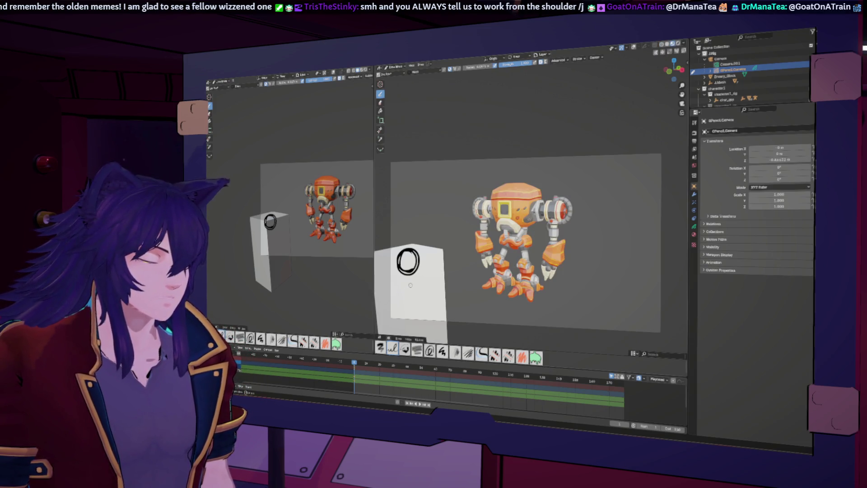
{"action": "key", "text": "ctrl+z"}
{"action": "mouse_move", "coordinate": [396, 263]}
{"action": "left_mouse_down"}
{"action": "mouse_move", "coordinate": [424, 256]}
{"action": "mouse_move", "coordinate": [413, 266]}
{"action": "mouse_move", "coordinate": [422, 284]}
{"action": "mouse_move", "coordinate": [426, 262]}
{"action": "mouse_move", "coordinate": [403, 279]}
{"action": "mouse_move", "coordinate": [425, 263]}
{"action": "mouse_move", "coordinate": [396, 298]}
{"action": "mouse_move", "coordinate": [415, 318]}
{"action": "mouse_move", "coordinate": [444, 309]}
{"action": "left_mouse_up"}
{"action": "key", "text": "ctrl+z"}
{"action": "key", "text": "ctrl+z"}
{"action": "key", "text": "ctrl+z"}
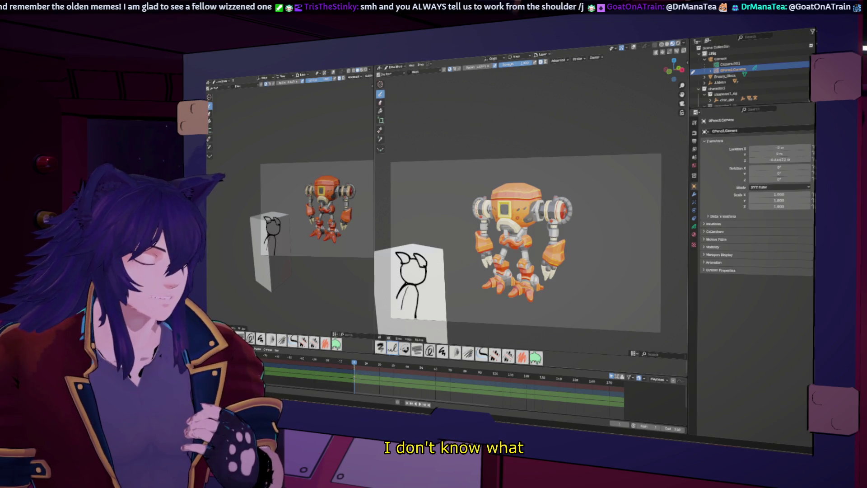
{"action": "left_click_drag", "start_coordinate": [396, 298], "coordinate": [392, 312]}
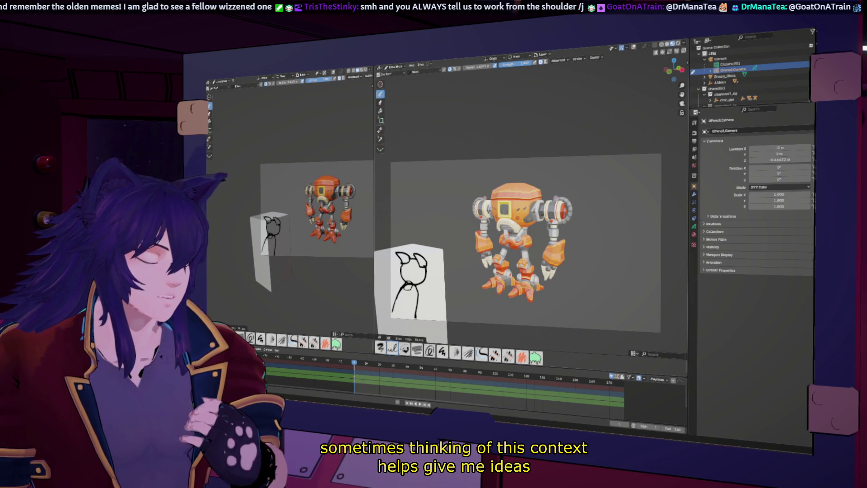
{"action": "left_click_drag", "start_coordinate": [407, 285], "coordinate": [413, 289]}
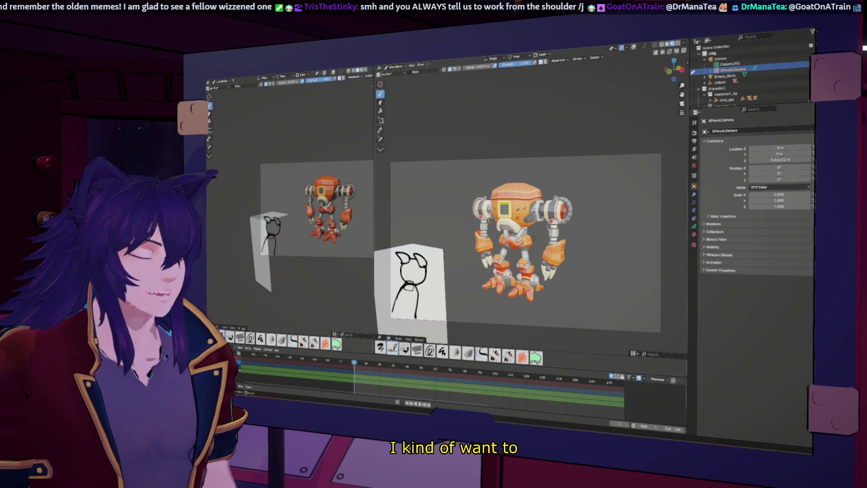
{"action": "mouse_move", "coordinate": [481, 207]}
{"action": "left_mouse_down"}
{"action": "mouse_move", "coordinate": [474, 222]}
{"action": "mouse_move", "coordinate": [505, 204]}
{"action": "mouse_move", "coordinate": [544, 201]}
{"action": "mouse_move", "coordinate": [540, 219]}
{"action": "left_mouse_up"}
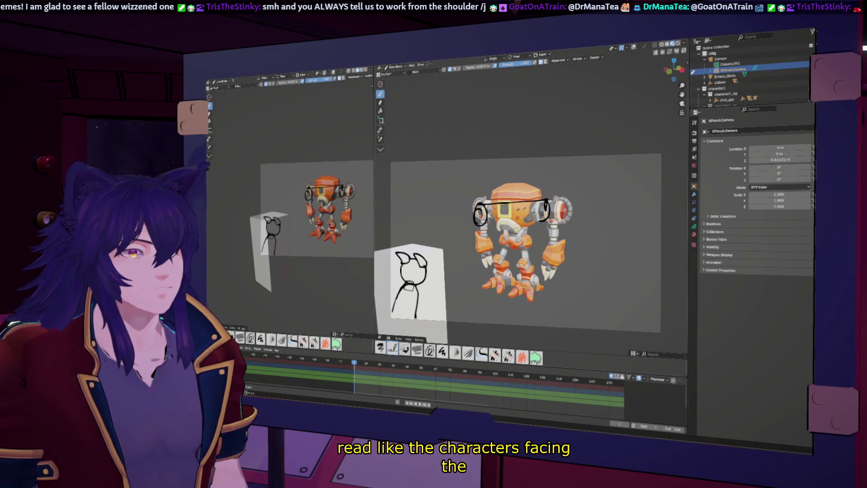
Step: Replace earlier strokes with two ovals on the robot's torso, discarding trial shoulder ovals
{"action": "key", "text": "ctrl+z"}
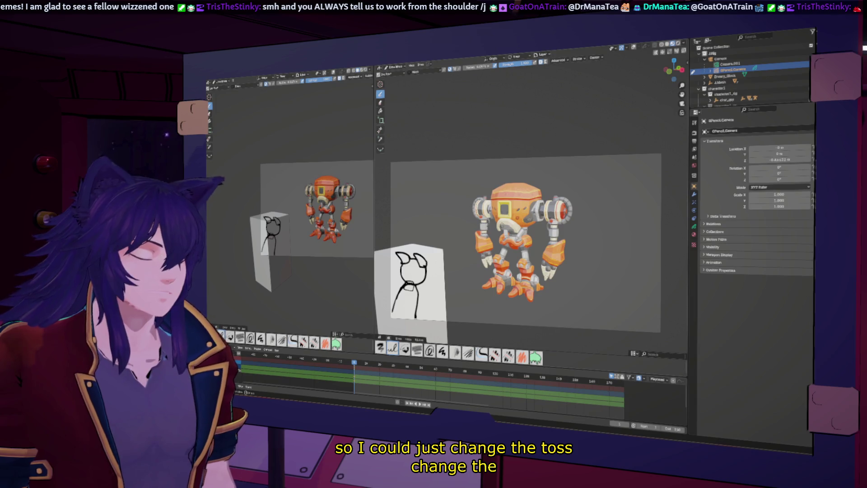
{"action": "mouse_move", "coordinate": [503, 237]}
{"action": "left_mouse_down"}
{"action": "mouse_move", "coordinate": [526, 236]}
{"action": "mouse_move", "coordinate": [504, 240]}
{"action": "left_mouse_up"}
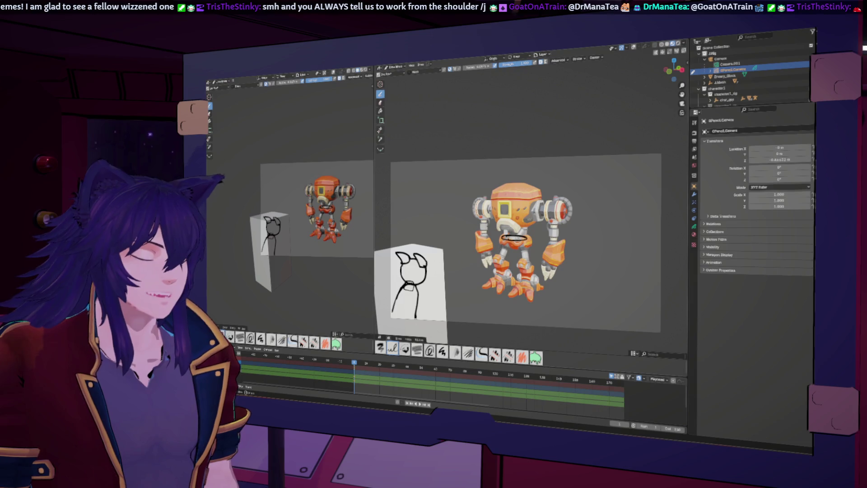
{"action": "left_click_drag", "start_coordinate": [503, 237], "coordinate": [526, 238]}
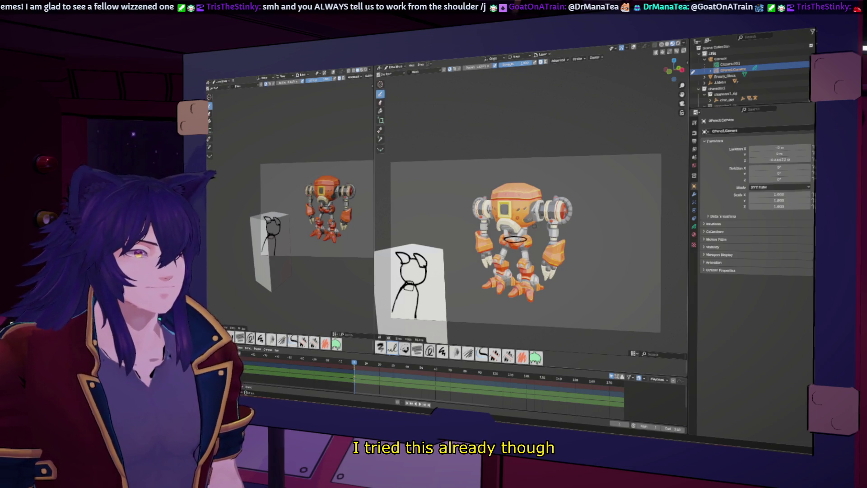
{"action": "left_click_drag", "start_coordinate": [543, 200], "coordinate": [538, 216]}
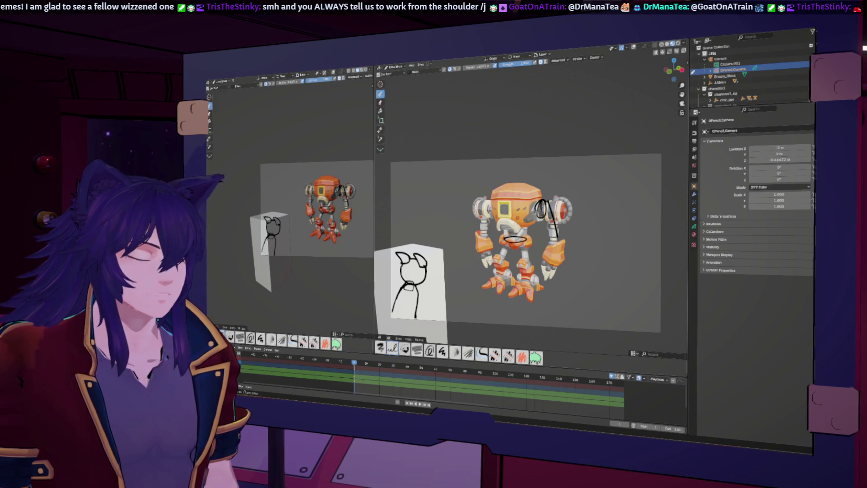
{"action": "left_click_drag", "start_coordinate": [487, 200], "coordinate": [481, 217]}
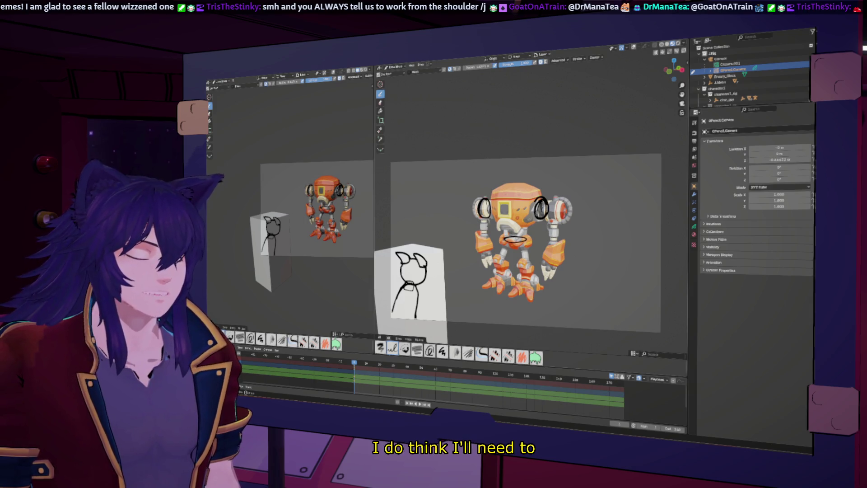
{"action": "key", "text": "ctrl+z"}
{"action": "key", "text": "ctrl+z"}
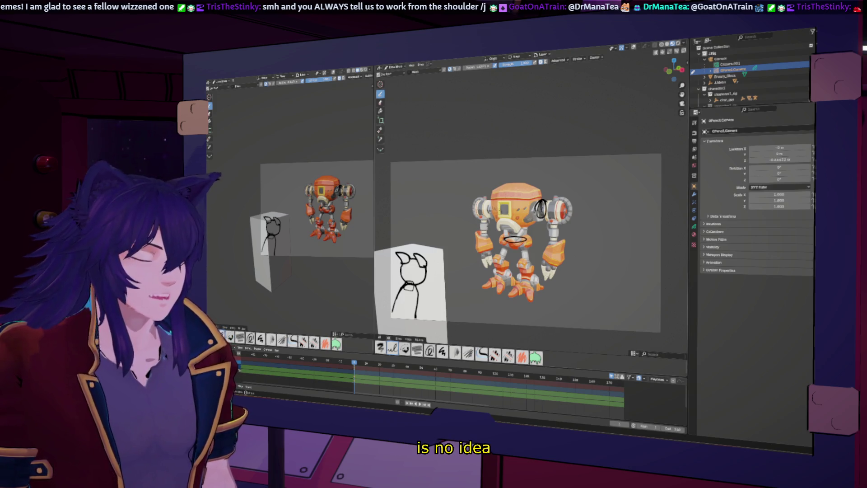
Step: Outline the robot's head with curved strokes and sketch an arm reaching left
{"action": "left_click_drag", "start_coordinate": [491, 198], "coordinate": [499, 228]}
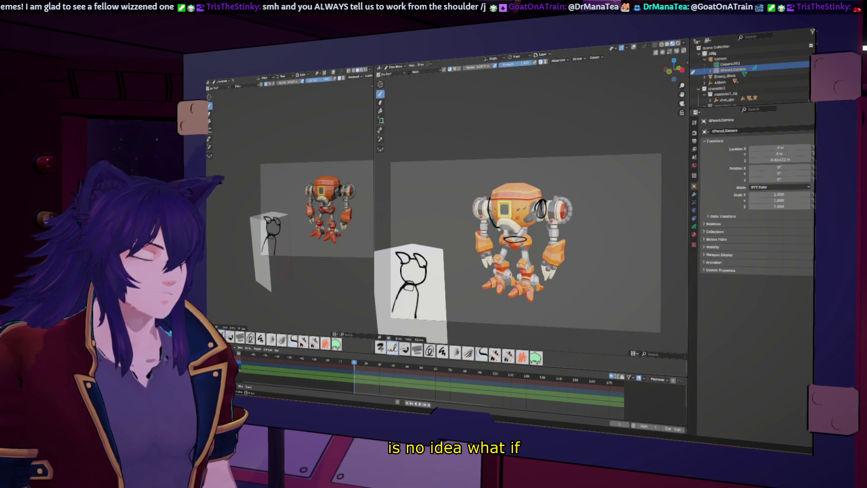
{"action": "mouse_move", "coordinate": [490, 195]}
{"action": "left_mouse_down"}
{"action": "mouse_move", "coordinate": [542, 198]}
{"action": "mouse_move", "coordinate": [540, 225]}
{"action": "mouse_move", "coordinate": [494, 231]}
{"action": "mouse_move", "coordinate": [516, 211]}
{"action": "mouse_move", "coordinate": [498, 225]}
{"action": "left_mouse_up"}
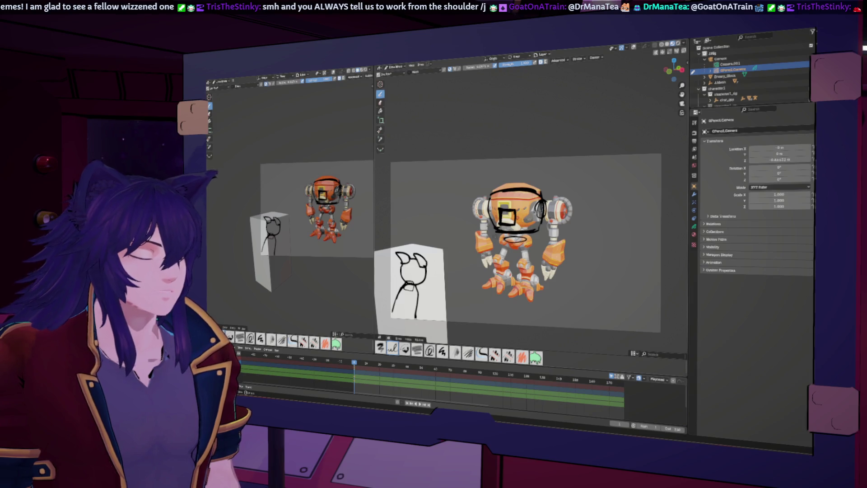
{"action": "left_click_drag", "start_coordinate": [486, 203], "coordinate": [482, 222]}
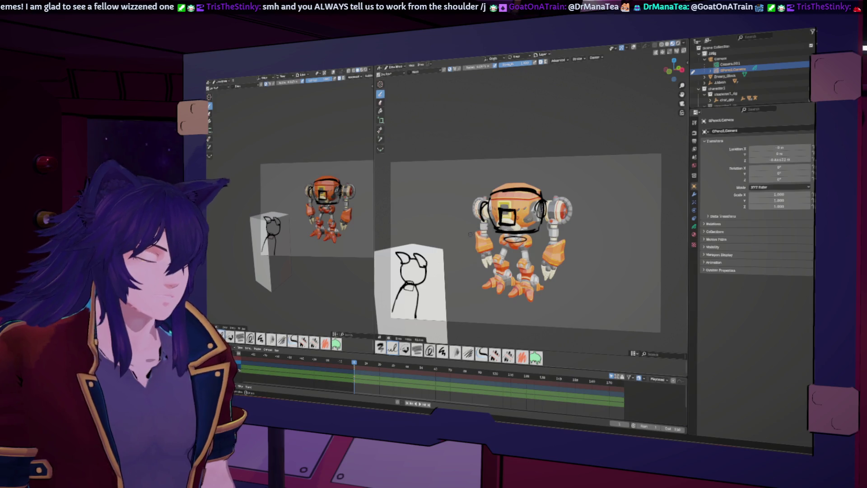
{"action": "mouse_move", "coordinate": [459, 224]}
{"action": "left_mouse_down"}
{"action": "mouse_move", "coordinate": [451, 224]}
{"action": "mouse_move", "coordinate": [480, 253]}
{"action": "left_mouse_up"}
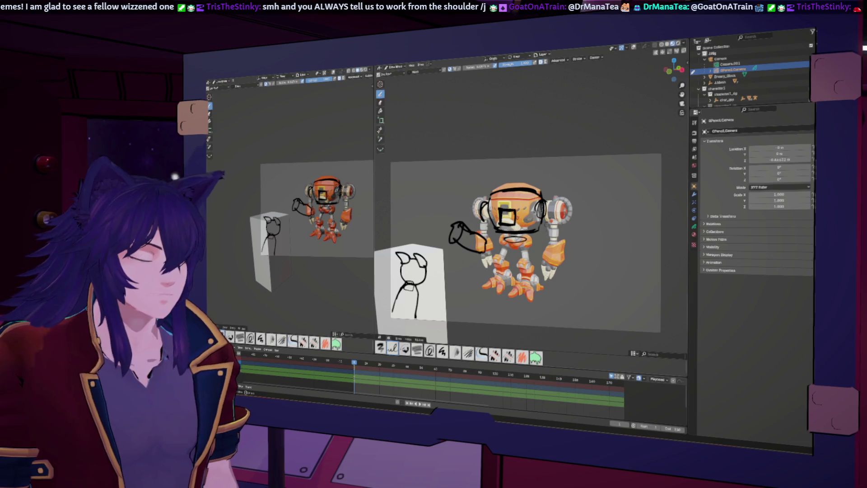
Step: Sketch the clenched fist and arm on the robot's left, undoing unwanted scribbles
{"action": "key", "text": "ctrl+z"}
{"action": "key", "text": "ctrl+z"}
{"action": "mouse_move", "coordinate": [457, 233]}
{"action": "left_mouse_down"}
{"action": "mouse_move", "coordinate": [472, 231]}
{"action": "mouse_move", "coordinate": [461, 239]}
{"action": "mouse_move", "coordinate": [474, 228]}
{"action": "mouse_move", "coordinate": [465, 251]}
{"action": "mouse_move", "coordinate": [486, 242]}
{"action": "left_mouse_up"}
{"action": "mouse_move", "coordinate": [479, 197]}
{"action": "left_mouse_down"}
{"action": "mouse_move", "coordinate": [473, 220]}
{"action": "mouse_move", "coordinate": [487, 205]}
{"action": "left_mouse_up"}
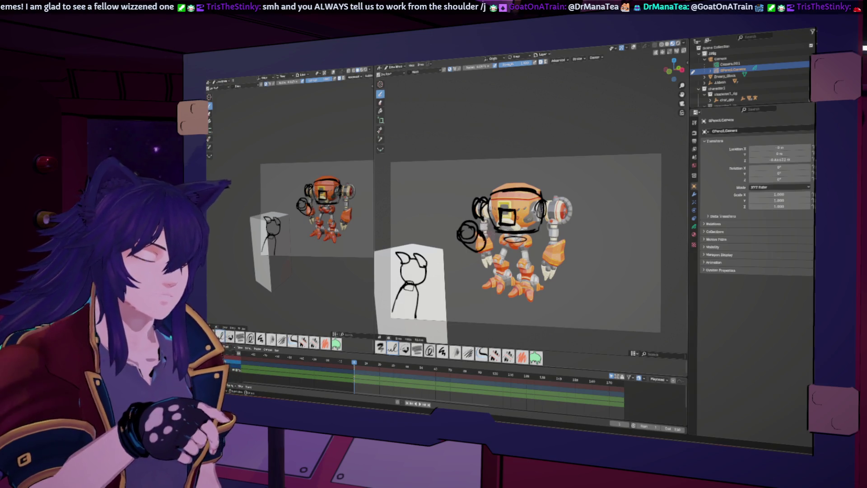
{"action": "left_click_drag", "start_coordinate": [485, 245], "coordinate": [470, 252]}
{"action": "left_click_drag", "start_coordinate": [474, 217], "coordinate": [457, 230]}
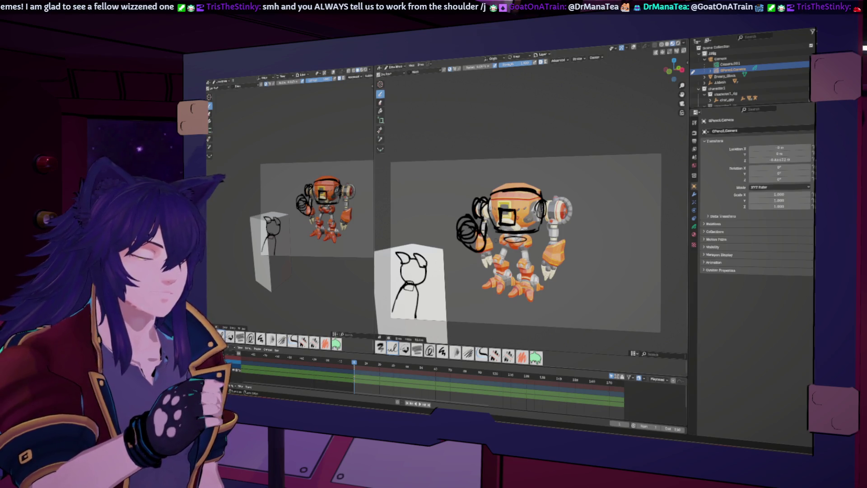
{"action": "key", "text": "ctrl+z"}
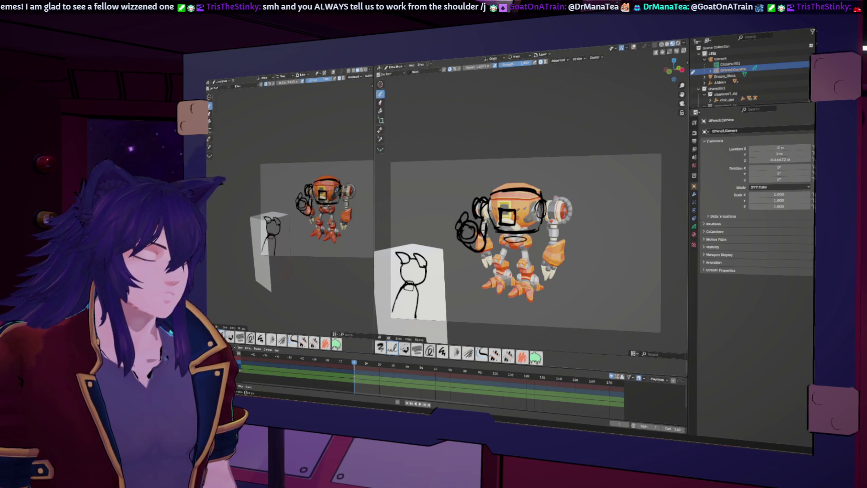
{"action": "key", "text": "ctrl+z"}
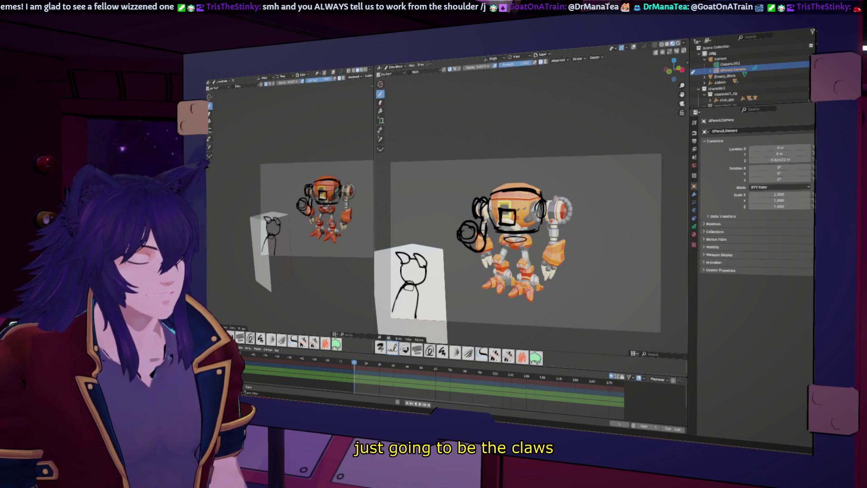
{"action": "left_click_drag", "start_coordinate": [469, 215], "coordinate": [473, 238]}
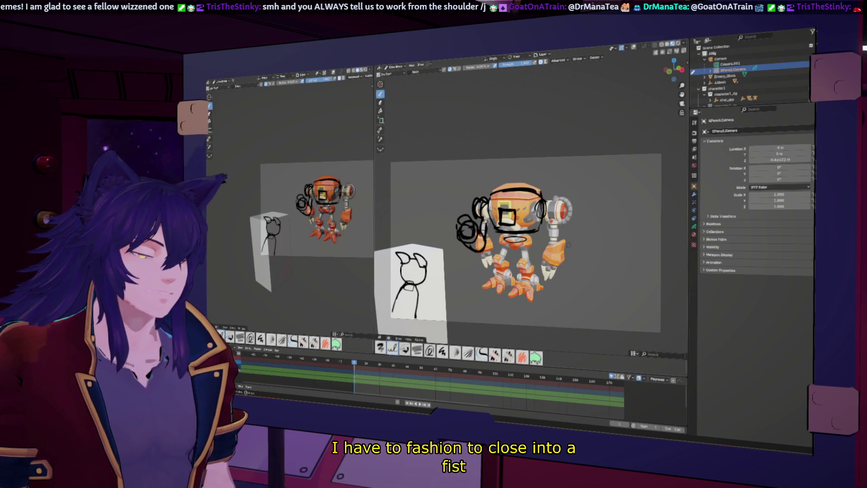
Step: Sketch the wound-up right arm and rework the left arm strokes with the eraser
{"action": "mouse_move", "coordinate": [545, 211]}
{"action": "left_mouse_down"}
{"action": "mouse_move", "coordinate": [558, 197]}
{"action": "mouse_move", "coordinate": [572, 234]}
{"action": "left_mouse_up"}
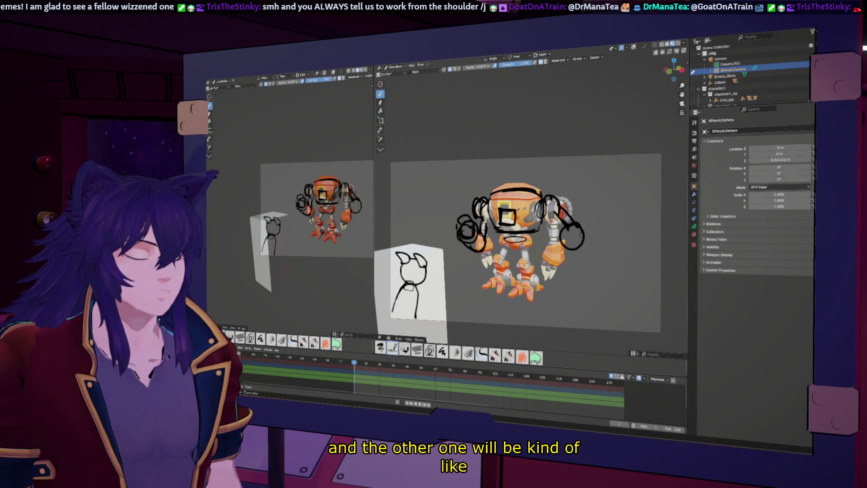
{"action": "key", "text": "ctrl+z"}
{"action": "key", "text": "ctrl+z"}
{"action": "key", "text": "ctrl+z"}
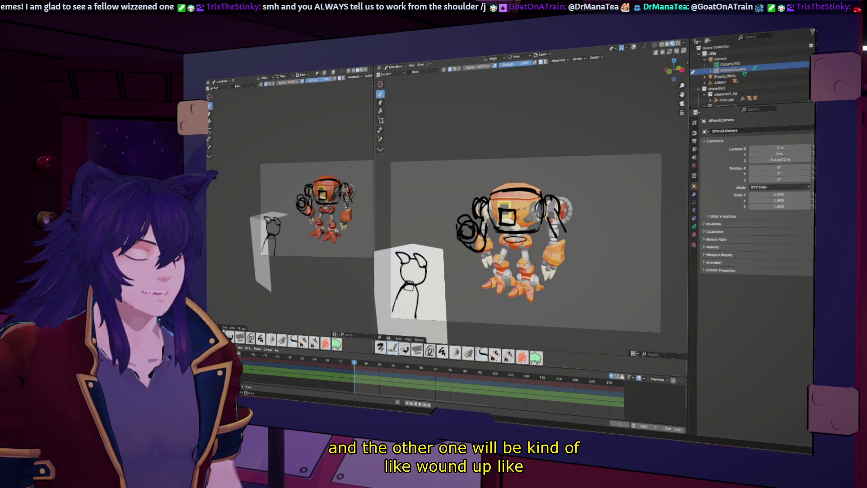
{"action": "left_click_drag", "start_coordinate": [556, 228], "coordinate": [569, 239]}
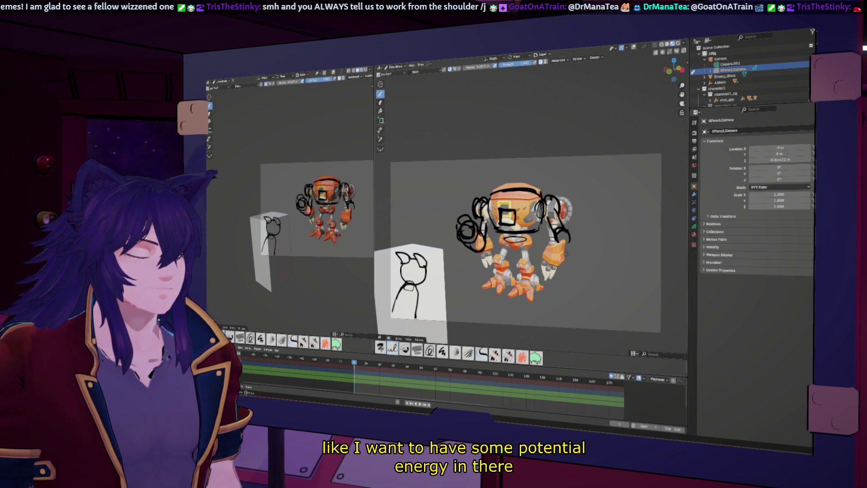
{"action": "left_click_drag", "start_coordinate": [460, 219], "coordinate": [483, 249]}
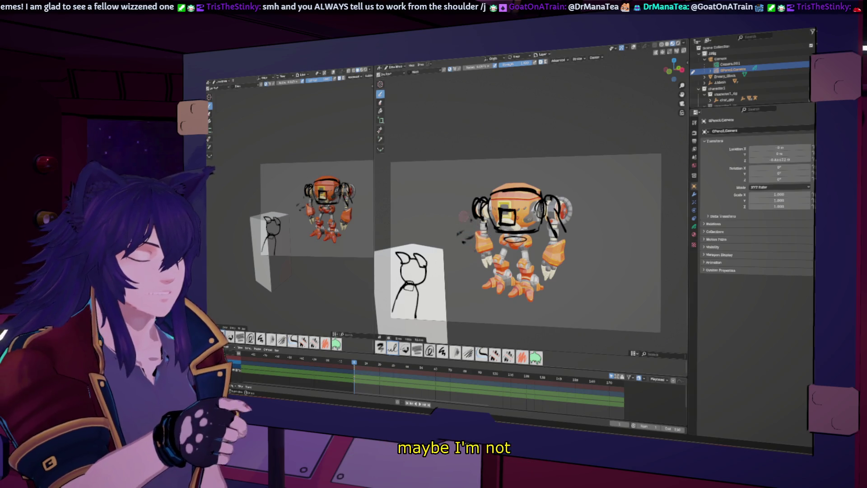
{"action": "left_click_drag", "start_coordinate": [475, 218], "coordinate": [463, 232]}
{"action": "left_click_drag", "start_coordinate": [481, 222], "coordinate": [466, 238]}
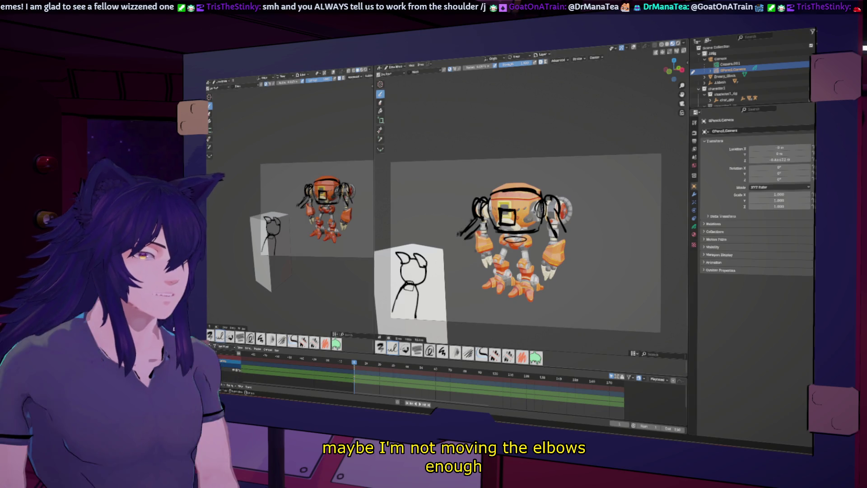
{"action": "left_click_drag", "start_coordinate": [461, 220], "coordinate": [479, 237]}
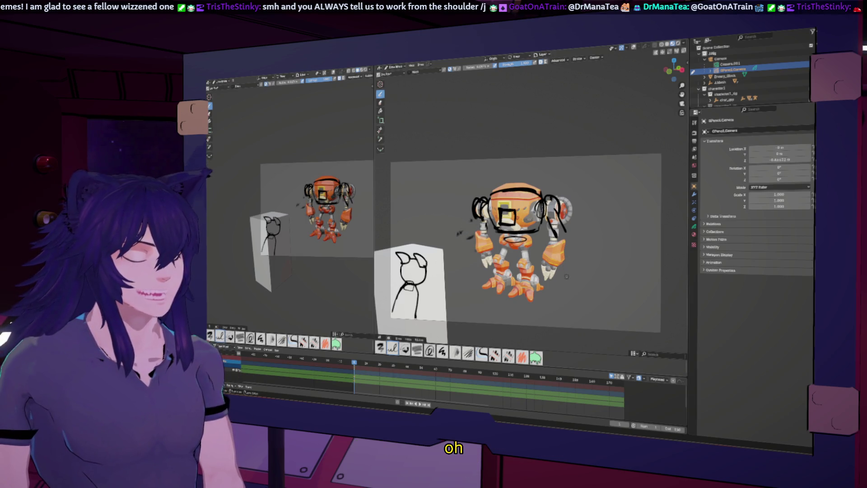
{"action": "key", "text": "ctrl+z"}
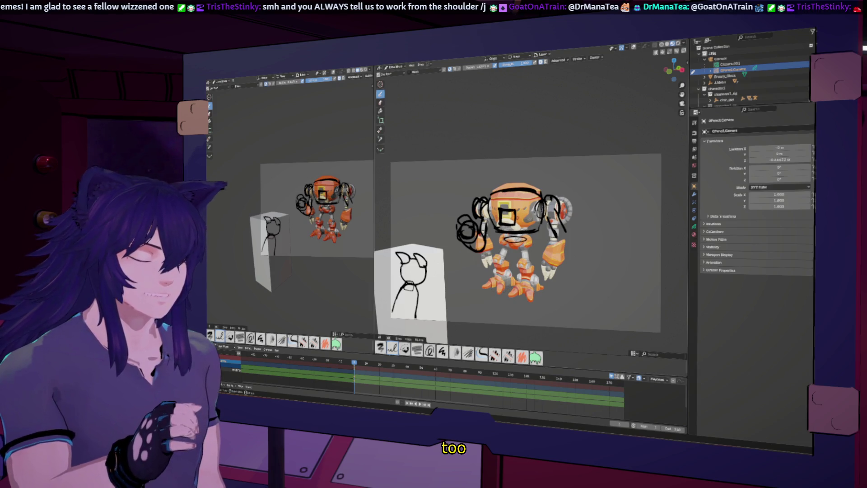
Step: Sketch the torso curve, lower right side, ground line and leg strokes with floor overlays shown
{"action": "left_click_drag", "start_coordinate": [503, 243], "coordinate": [524, 244]}
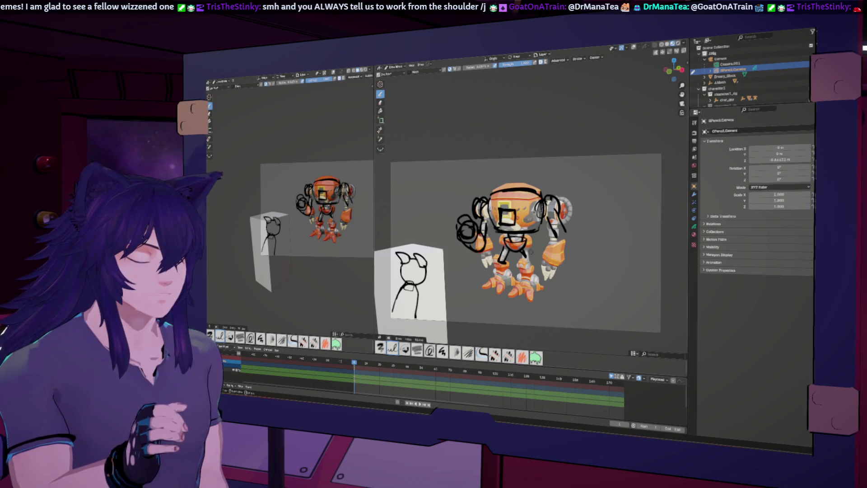
{"action": "mouse_move", "coordinate": [540, 258]}
{"action": "left_mouse_down"}
{"action": "mouse_move", "coordinate": [546, 291]}
{"action": "mouse_move", "coordinate": [530, 289]}
{"action": "left_mouse_up"}
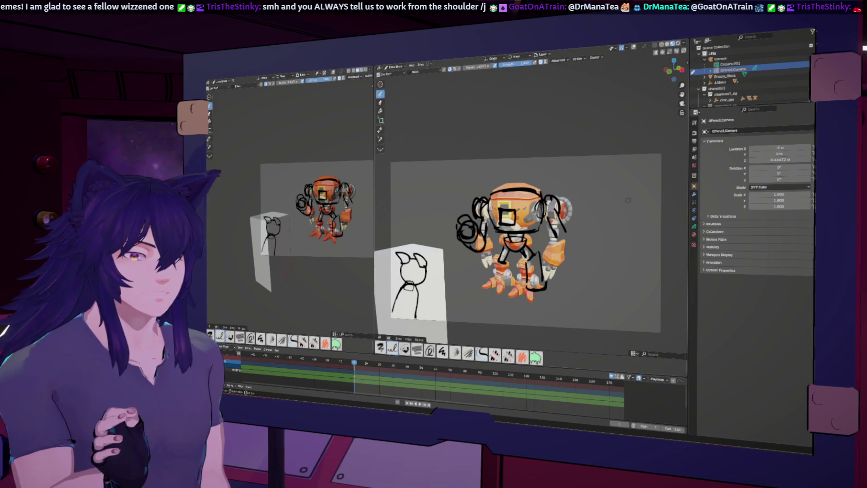
{"action": "key", "text": "shift+alt+z"}
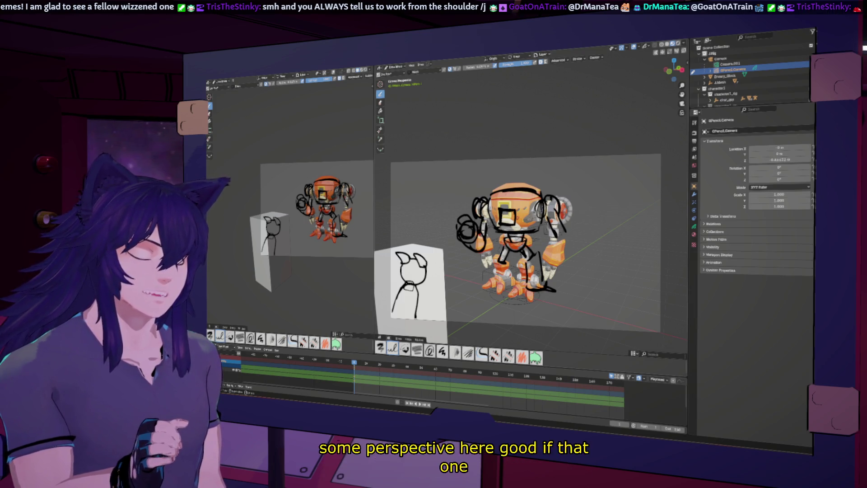
{"action": "left_click_drag", "start_coordinate": [536, 294], "coordinate": [554, 291]}
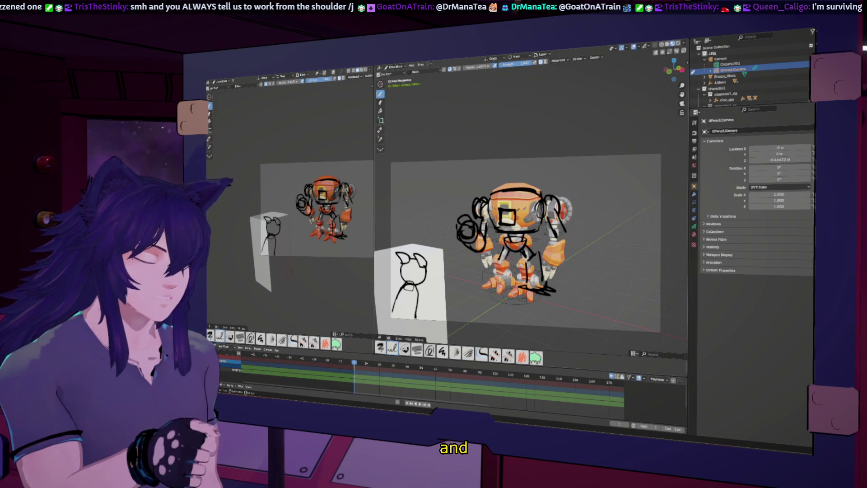
{"action": "mouse_move", "coordinate": [501, 251]}
{"action": "left_mouse_down"}
{"action": "mouse_move", "coordinate": [496, 261]}
{"action": "mouse_move", "coordinate": [508, 267]}
{"action": "left_mouse_up"}
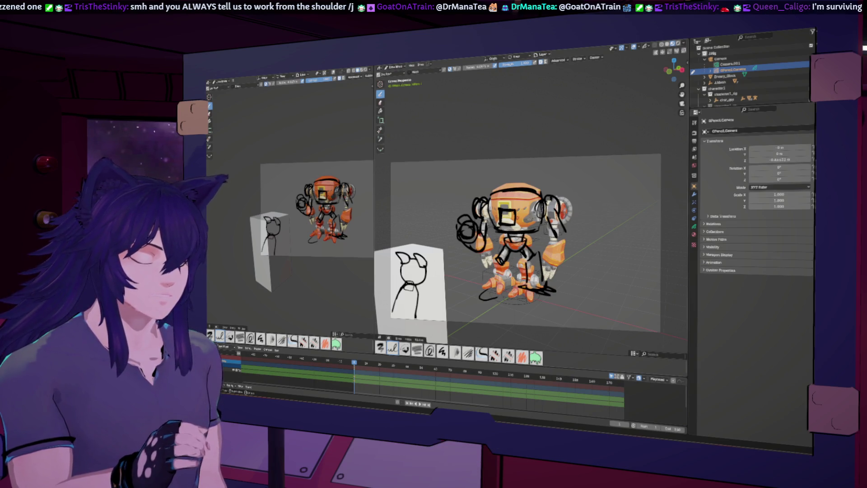
{"action": "left_click_drag", "start_coordinate": [485, 262], "coordinate": [485, 280]}
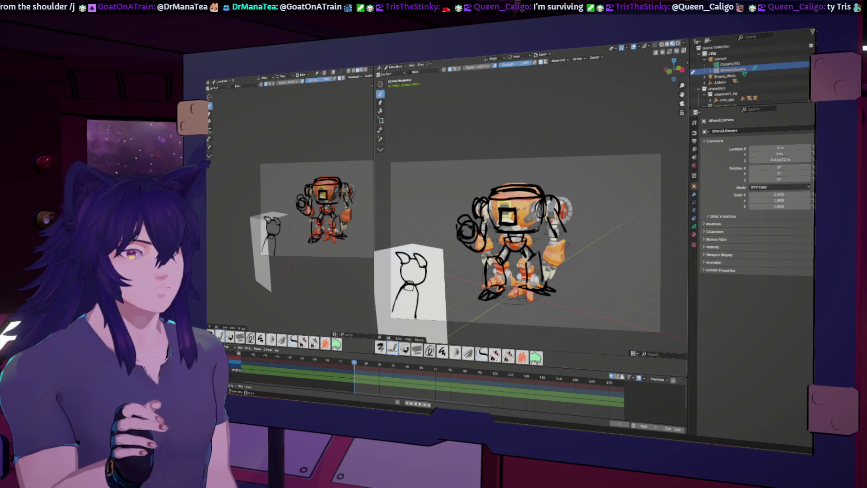
Step: Replace the right-hand circles with a single stroke along the right arm
{"action": "mouse_move", "coordinate": [572, 235]}
{"action": "left_mouse_down"}
{"action": "mouse_move", "coordinate": [562, 246]}
{"action": "mouse_move", "coordinate": [590, 219]}
{"action": "left_mouse_up"}
{"action": "key", "text": "ctrl+z"}
{"action": "key", "text": "ctrl+z"}
{"action": "mouse_move", "coordinate": [539, 258]}
{"action": "left_mouse_down"}
{"action": "mouse_move", "coordinate": [560, 232]}
{"action": "mouse_move", "coordinate": [554, 223]}
{"action": "mouse_move", "coordinate": [565, 246]}
{"action": "mouse_move", "coordinate": [531, 239]}
{"action": "mouse_move", "coordinate": [562, 233]}
{"action": "left_mouse_up"}
{"action": "key", "text": "ctrl+z"}
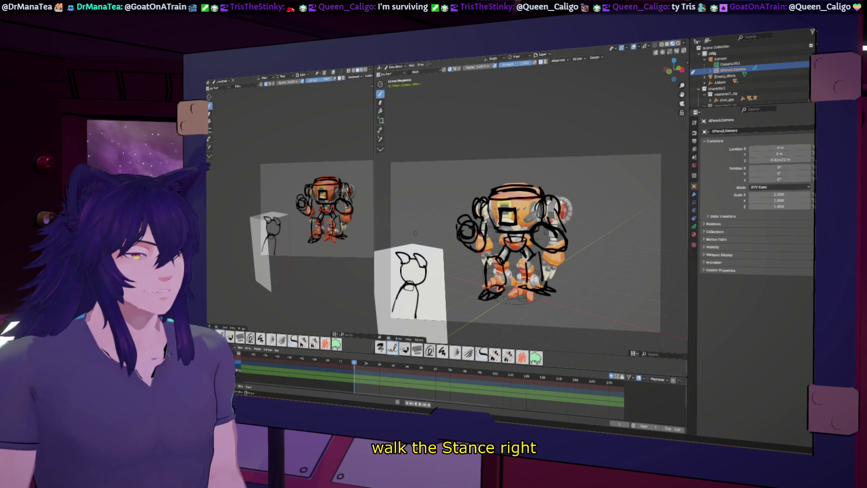
{"action": "key", "text": "KP_0"}
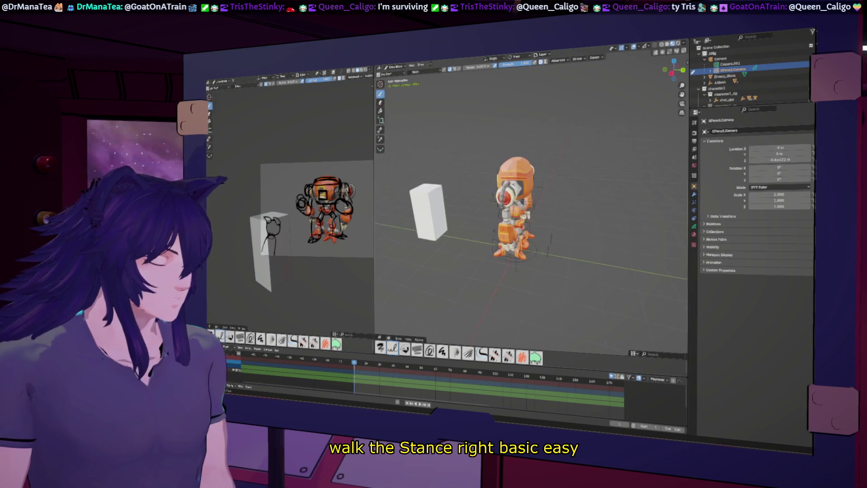
Step: Return to Object Mode and orbit and zoom in close to the robot
{"action": "left_click", "coordinate": [392, 67]}
{"action": "left_click", "coordinate": [394, 76]}
{"action": "mouse_move", "coordinate": [407, 190]}
{"action": "middle_mouse_down"}
{"action": "mouse_move", "coordinate": [436, 283]}
{"action": "mouse_move", "coordinate": [487, 267]}
{"action": "mouse_move", "coordinate": [560, 183]}
{"action": "middle_mouse_up"}
{"action": "scroll", "coordinate": [436, 283], "scroll_direction": "up", "scroll_amount": 5}
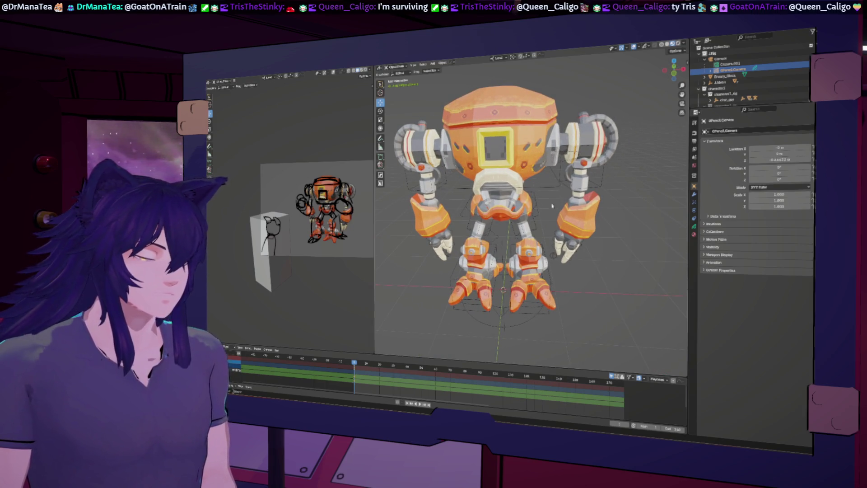
Step: Put the armature in Pose Mode and select the torso root and both foot IK controls
{"action": "left_click", "coordinate": [540, 217]}
{"action": "left_click", "coordinate": [402, 72]}
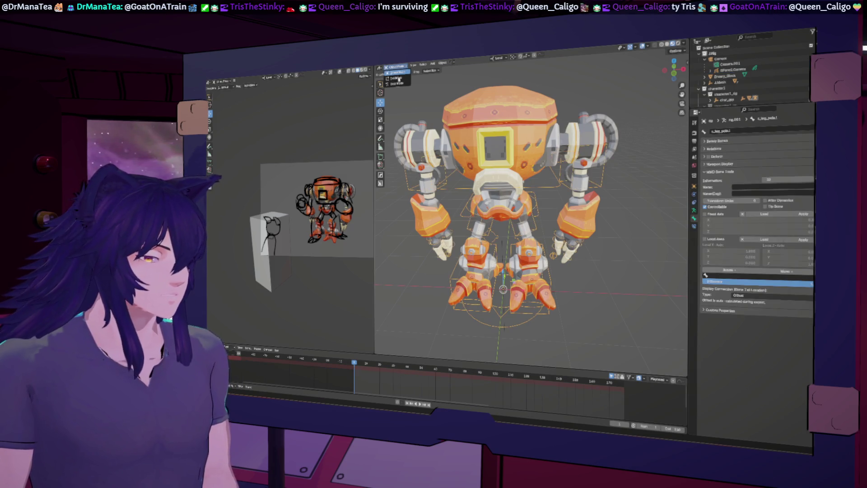
{"action": "left_click", "coordinate": [396, 83]}
{"action": "left_click", "coordinate": [540, 217]}
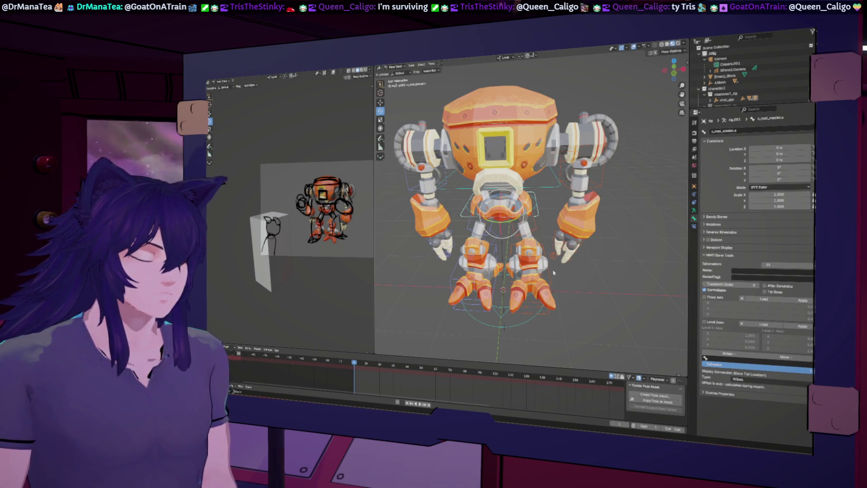
{"action": "left_click", "coordinate": [551, 280]}
{"action": "left_click", "coordinate": [489, 277]}
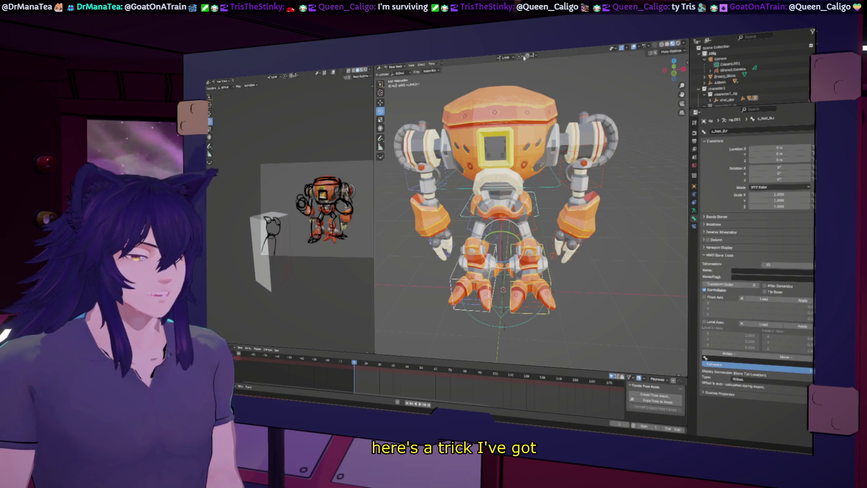
{"action": "left_click", "coordinate": [520, 56]}
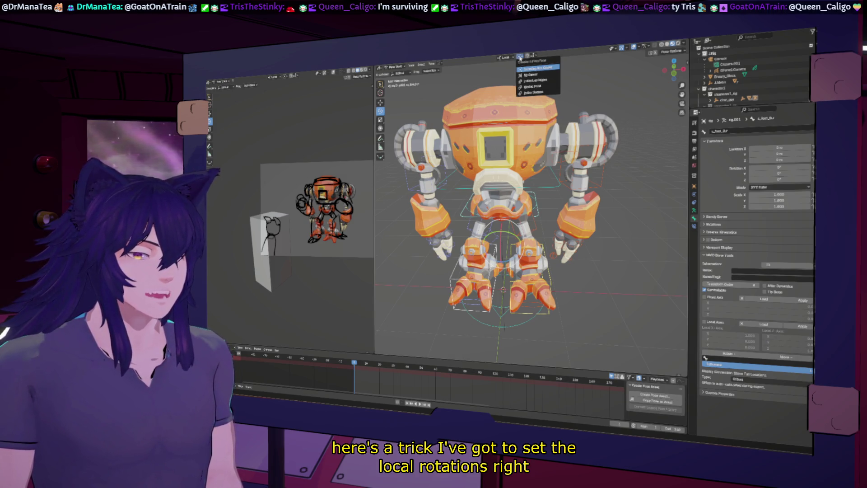
Step: Set the Pivot Point to Active Element
{"action": "left_click", "coordinate": [532, 56]}
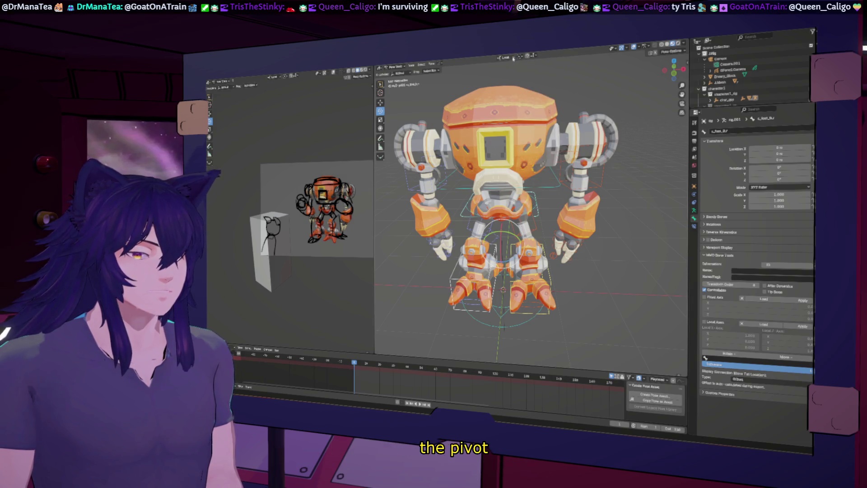
{"action": "left_click", "coordinate": [521, 56]}
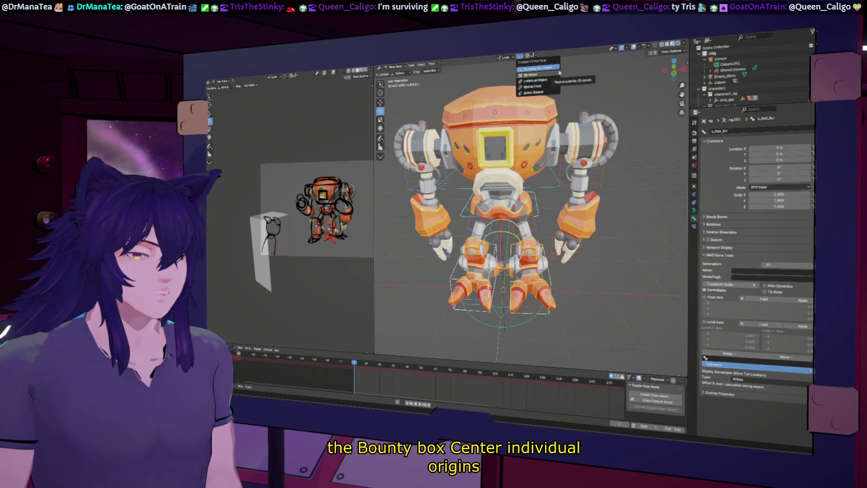
{"action": "left_click", "coordinate": [543, 89]}
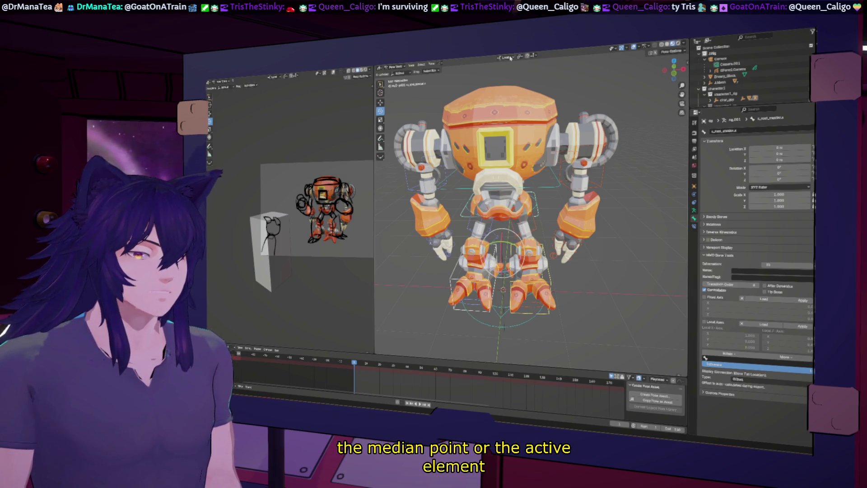
{"action": "left_click", "coordinate": [519, 56]}
{"action": "left_click", "coordinate": [529, 95]}
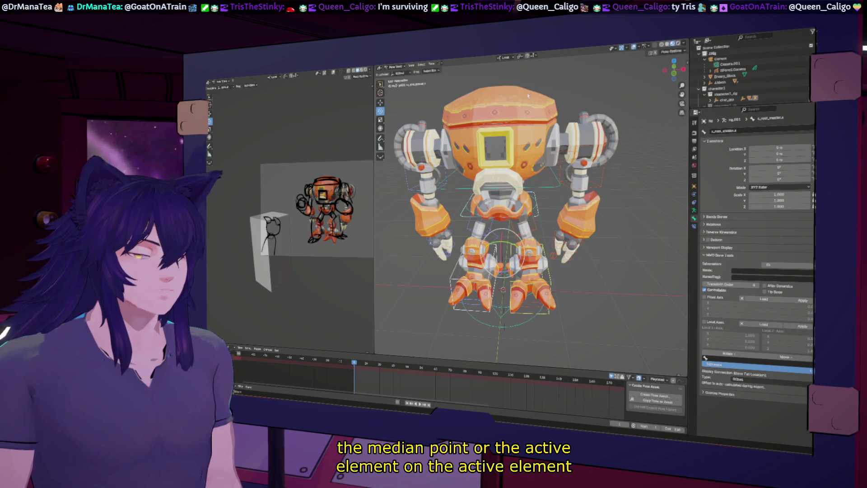
{"action": "left_click", "coordinate": [519, 56]}
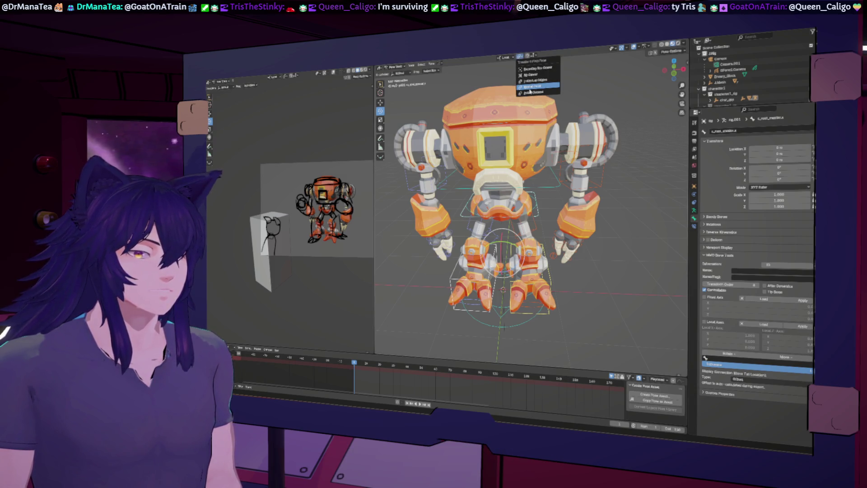
{"action": "left_click", "coordinate": [530, 95]}
Step: Switch Transform Orientation to Global, testing and cancelling a Z rotation of the whole rig
{"action": "middle_click_drag", "start_coordinate": [551, 247], "coordinate": [513, 221]}
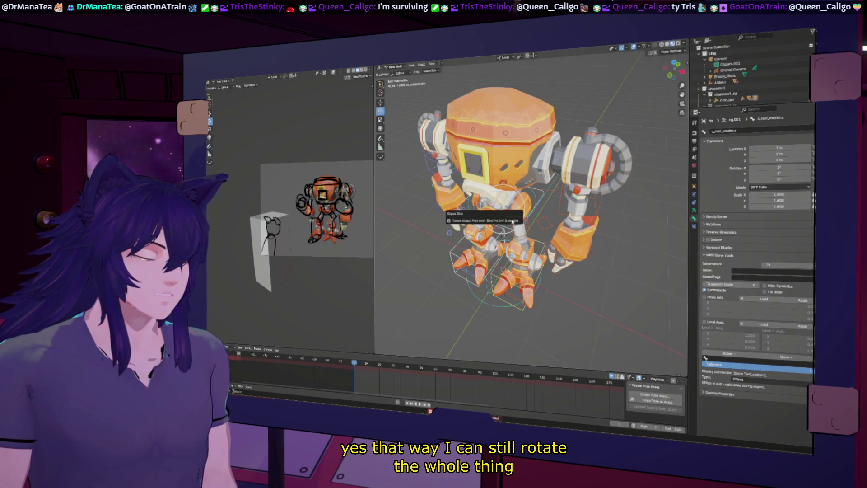
{"action": "left_click", "coordinate": [694, 210]}
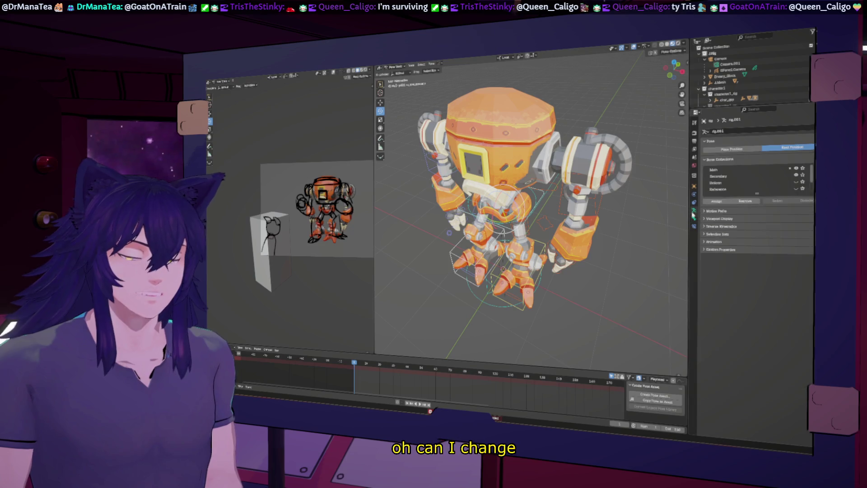
{"action": "middle_click_drag", "start_coordinate": [503, 269], "coordinate": [513, 222]}
{"action": "key", "text": "r"}
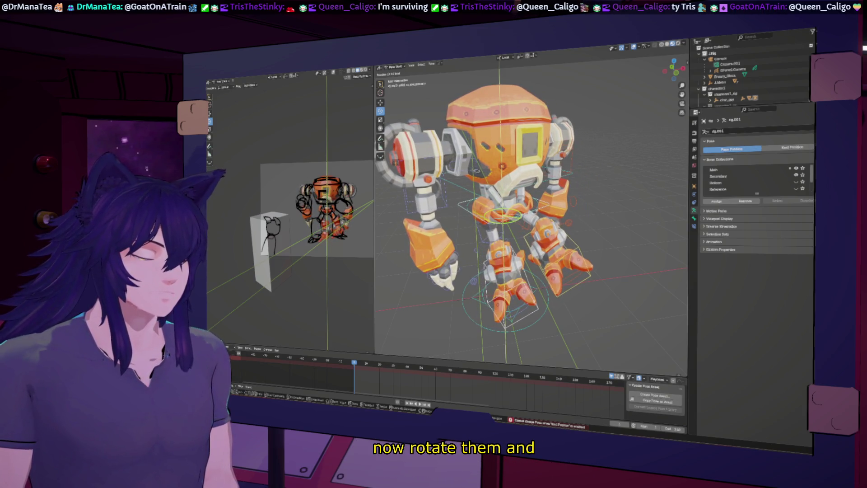
{"action": "key", "text": "Return"}
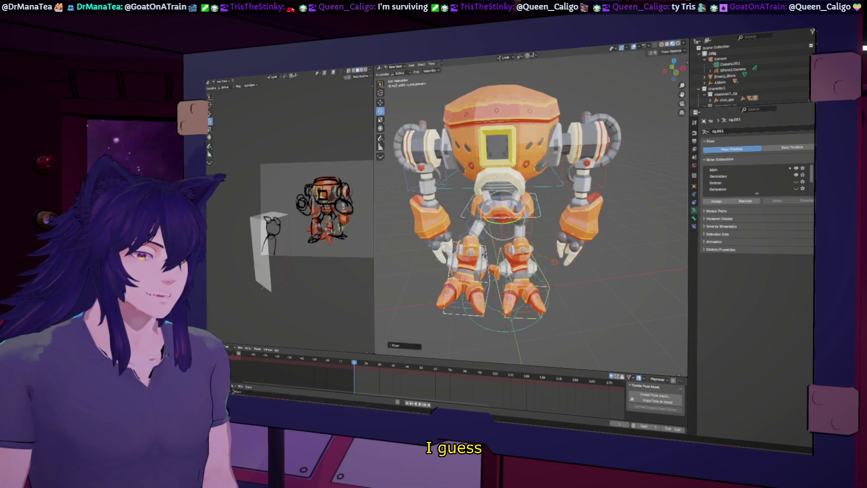
{"action": "key", "text": "ctrl+z"}
{"action": "left_click", "coordinate": [505, 58]}
{"action": "left_click", "coordinate": [501, 67]}
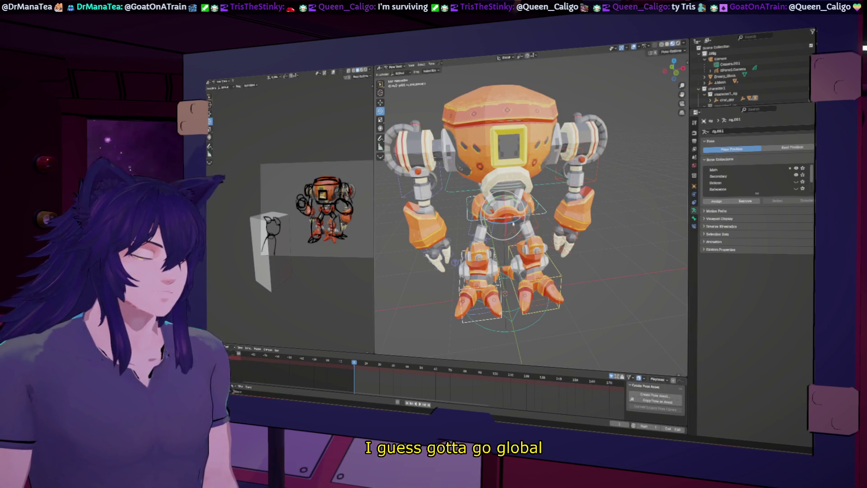
{"action": "key", "text": "r"}
{"action": "key", "text": "z"}
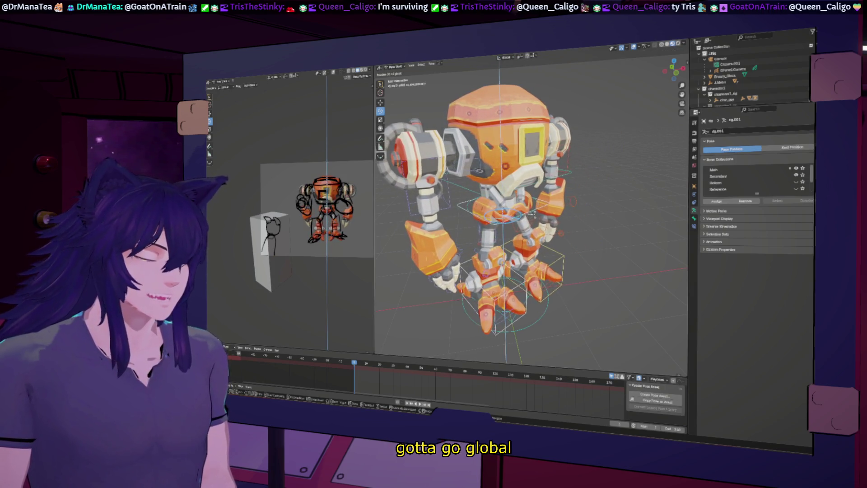
{"action": "key", "text": "Escape"}
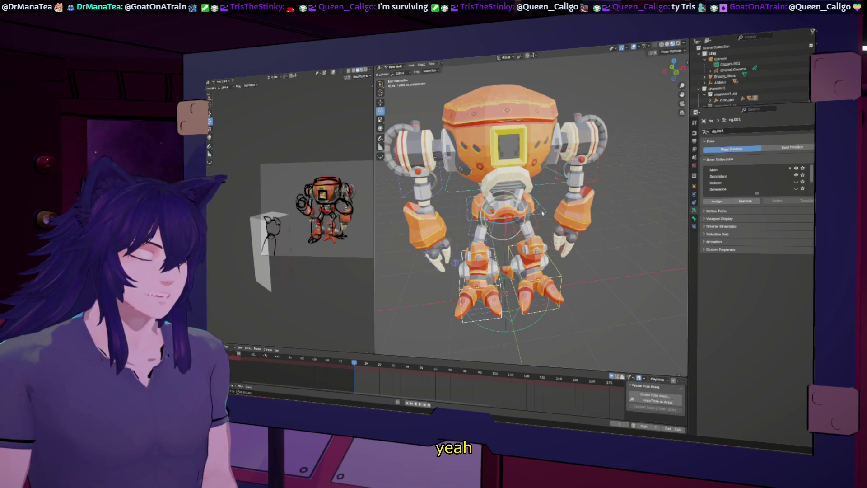
Step: Box-select both foot controls and try rotating them around the Z axis
{"action": "left_click", "coordinate": [504, 190]}
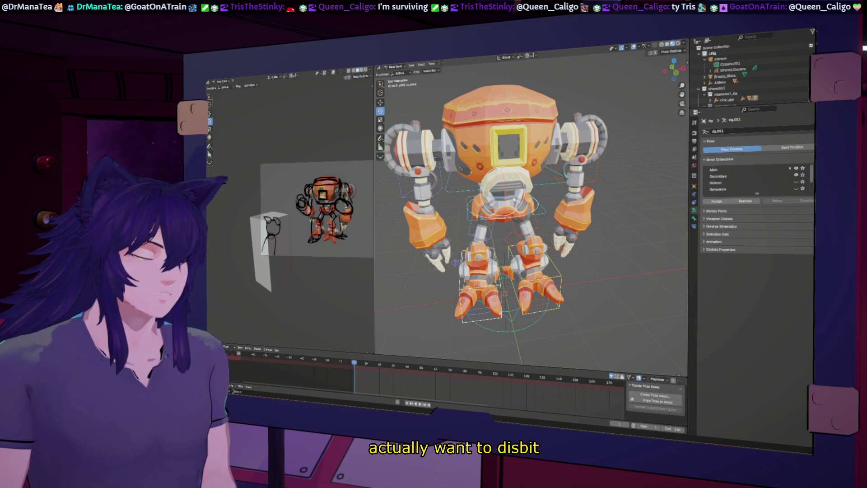
{"action": "key", "text": "r"}
{"action": "key", "text": "z"}
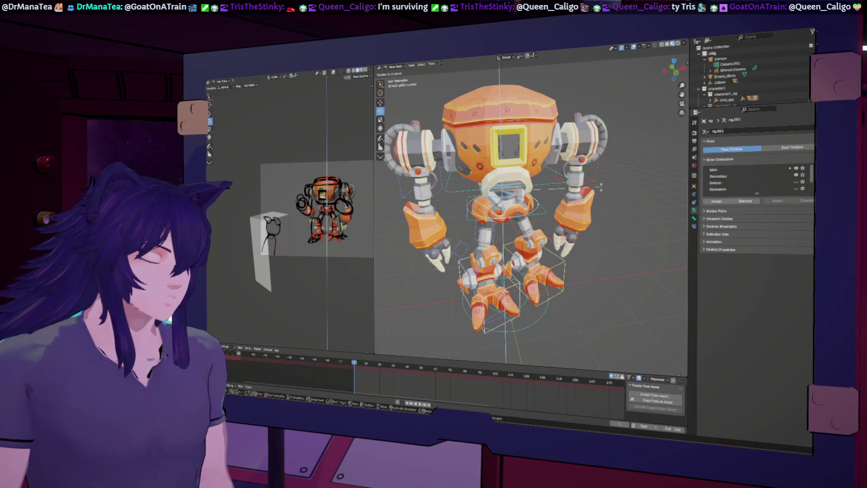
{"action": "key", "text": "Escape"}
{"action": "left_click_drag", "start_coordinate": [503, 324], "coordinate": [429, 292]}
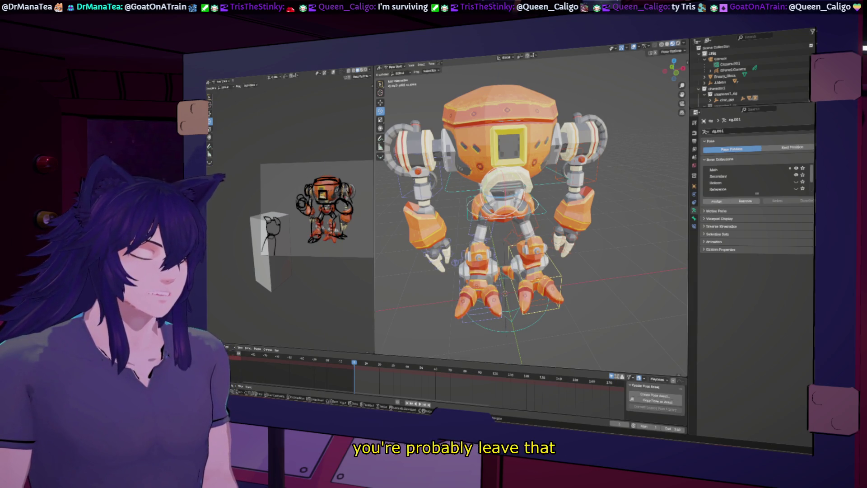
{"action": "key", "text": "r"}
{"action": "key", "text": "z"}
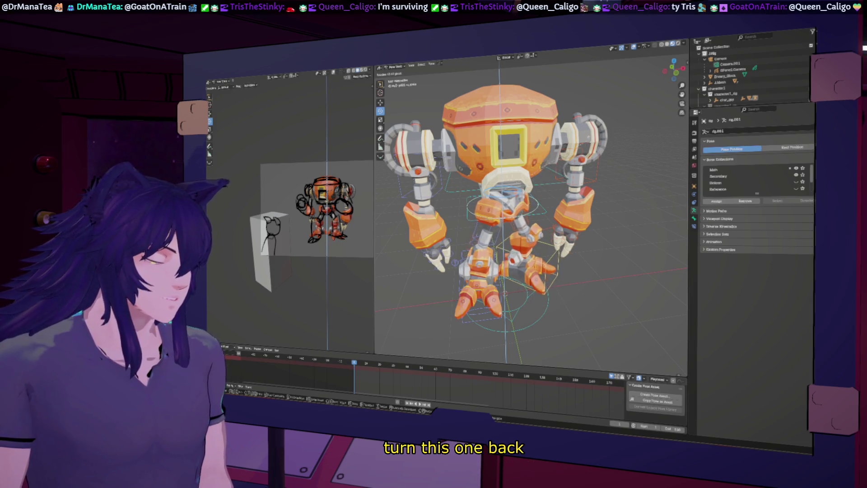
{"action": "left_click", "coordinate": [546, 221]}
{"action": "middle_click_drag", "start_coordinate": [547, 221], "coordinate": [555, 228]}
{"action": "key", "text": "ctrl+z"}
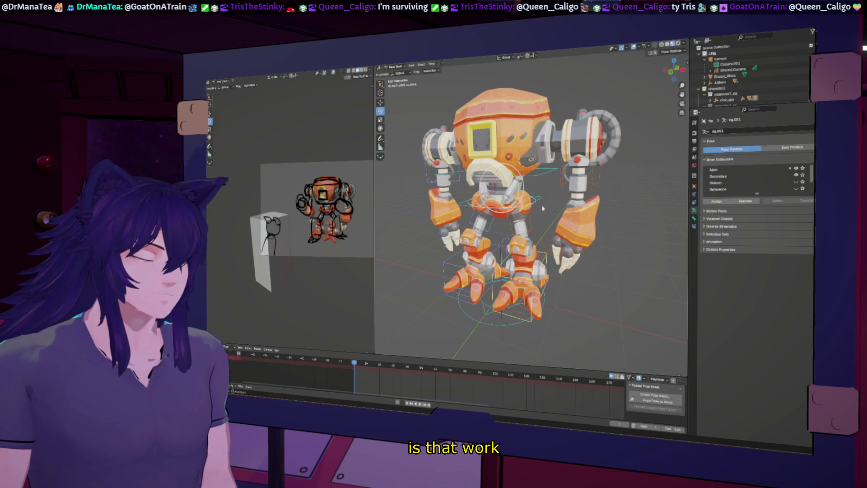
Step: Rotate the feet and lower legs around global Z into the turned stance
{"action": "key", "text": "r"}
{"action": "key", "text": "z"}
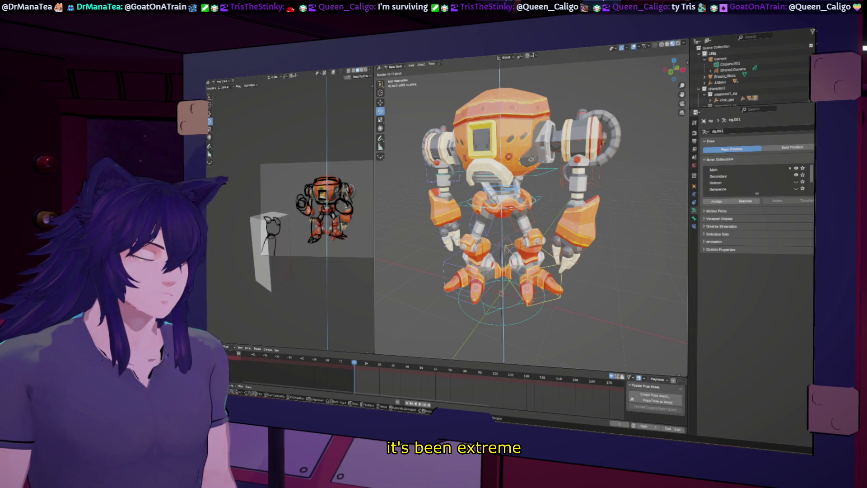
{"action": "left_click", "coordinate": [504, 260]}
{"action": "middle_click_drag", "start_coordinate": [504, 261], "coordinate": [436, 265]}
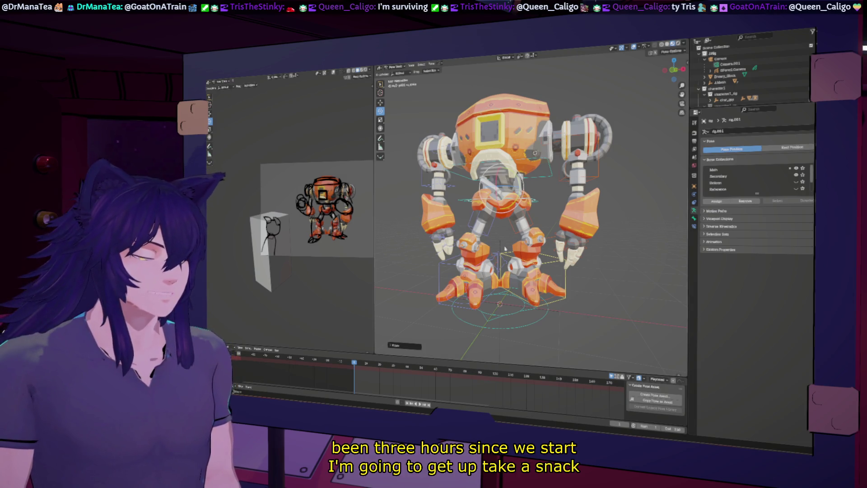
{"action": "mouse_move", "coordinate": [520, 225]}
{"action": "middle_mouse_down"}
{"action": "mouse_move", "coordinate": [474, 222]}
{"action": "mouse_move", "coordinate": [525, 277]}
{"action": "middle_mouse_up"}
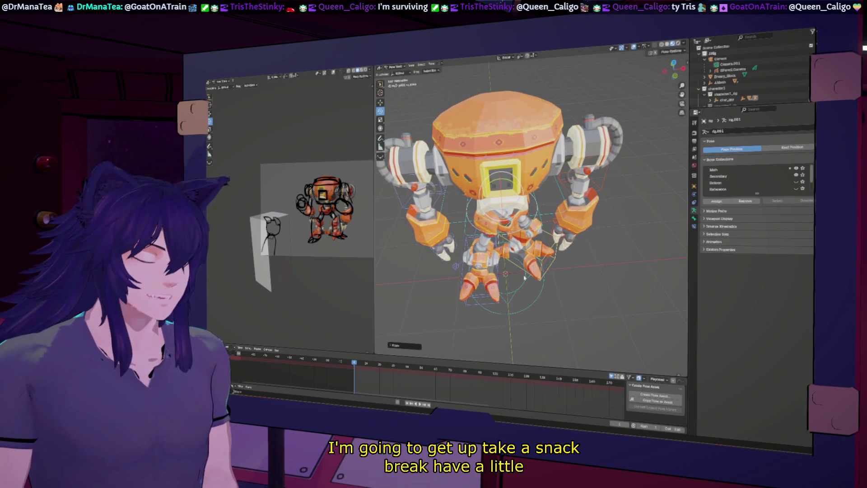
Step: Rotate the pelvis bones around the Y axis
{"action": "key", "text": "r"}
{"action": "key", "text": "y"}
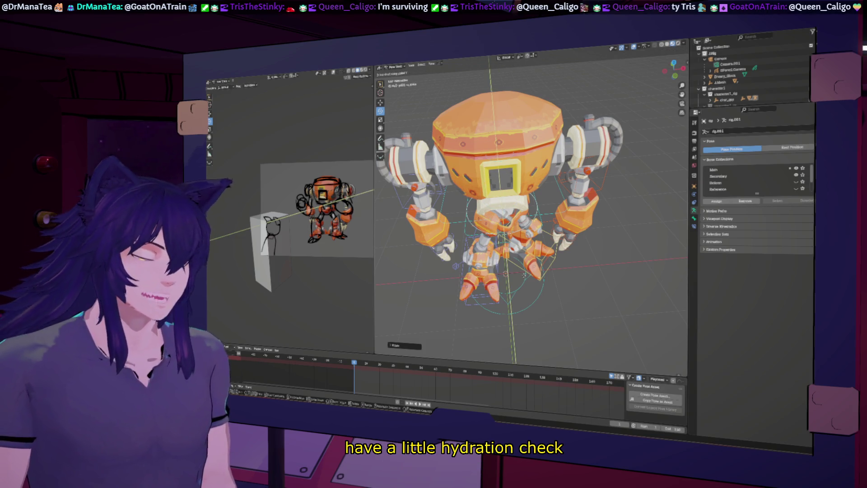
{"action": "left_click", "coordinate": [525, 270]}
{"action": "middle_click_drag", "start_coordinate": [524, 270], "coordinate": [493, 268]}
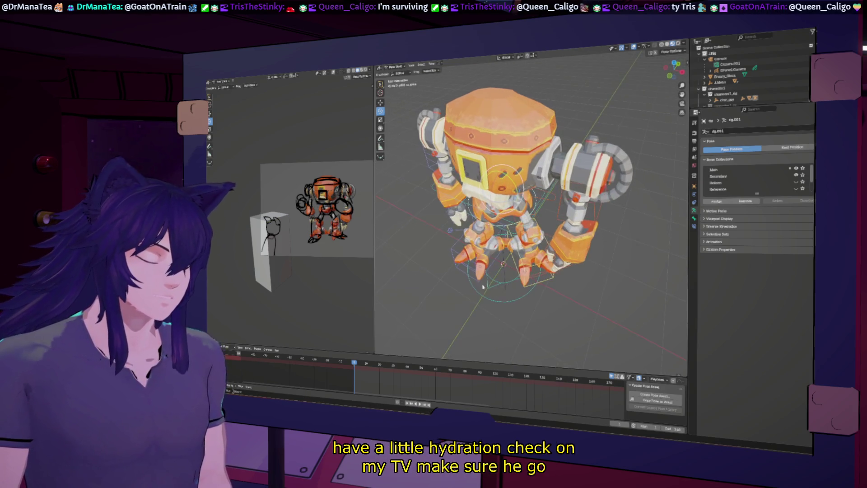
Step: Nudge the left foot control sideways, checking it against the framed pose sketch
{"action": "left_click", "coordinate": [492, 268]}
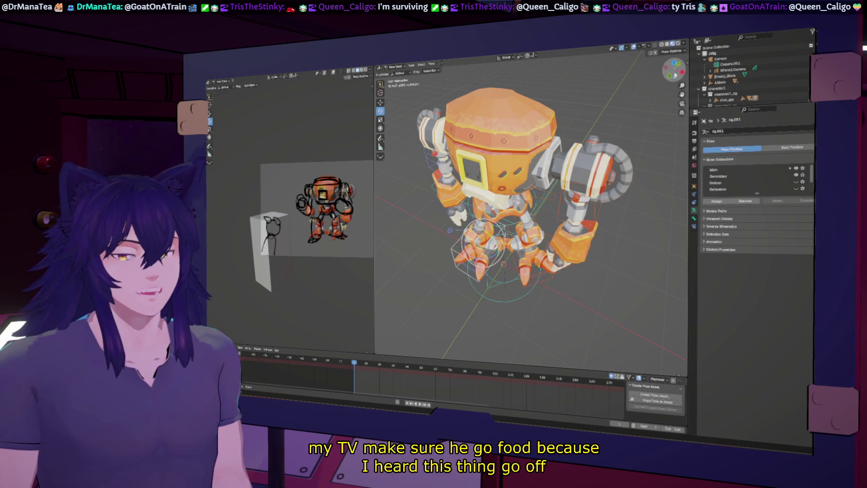
{"action": "mouse_move", "coordinate": [492, 268]}
{"action": "middle_mouse_down"}
{"action": "mouse_move", "coordinate": [510, 271]}
{"action": "mouse_move", "coordinate": [484, 270]}
{"action": "middle_mouse_up"}
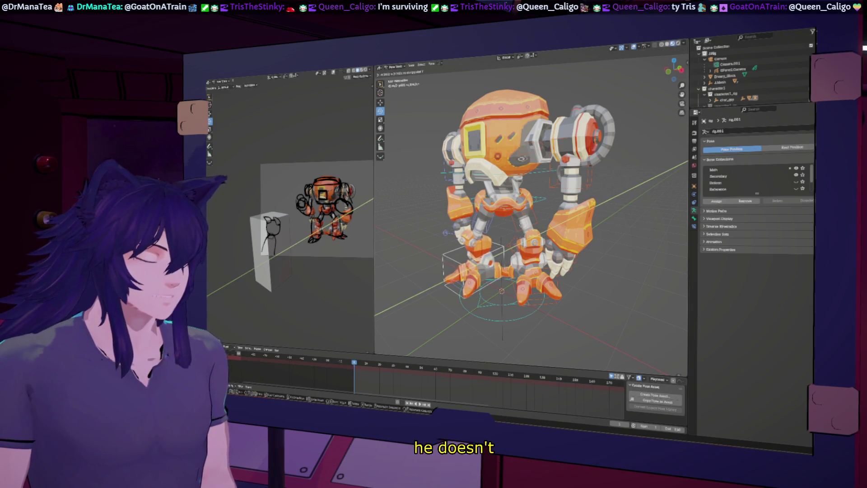
{"action": "left_click", "coordinate": [518, 232]}
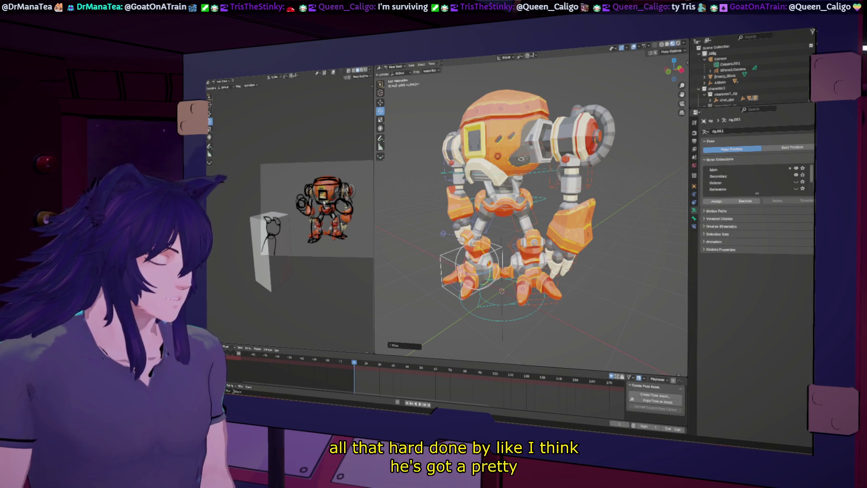
{"action": "key", "text": "Home"}
{"action": "middle_click_drag", "start_coordinate": [289, 217], "coordinate": [286, 222], "text": "shift"}
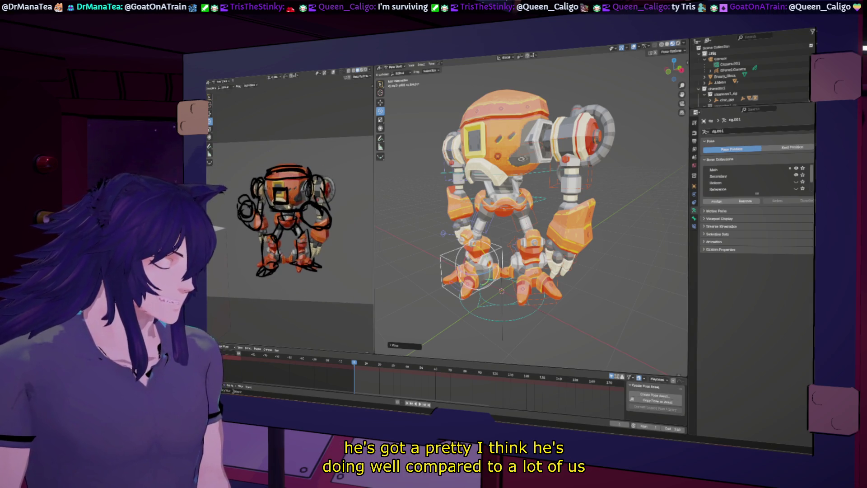
{"action": "middle_click_drag", "start_coordinate": [528, 203], "coordinate": [510, 205]}
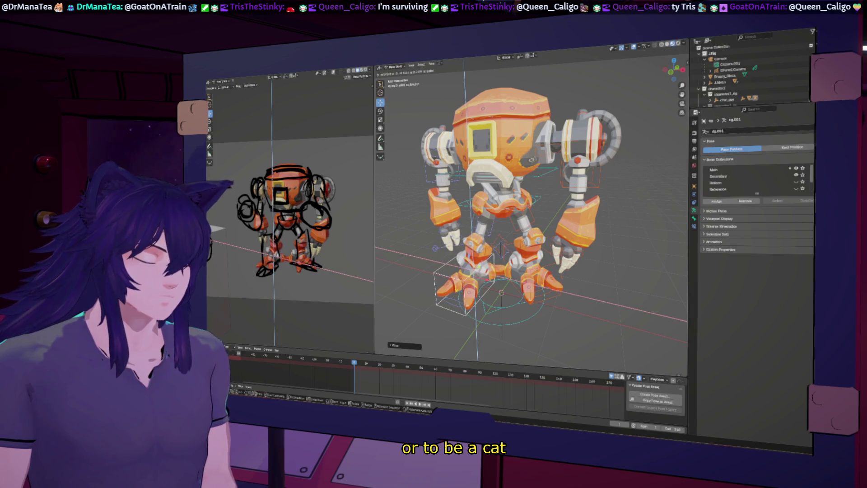
{"action": "left_click_drag", "start_coordinate": [486, 277], "coordinate": [499, 279]}
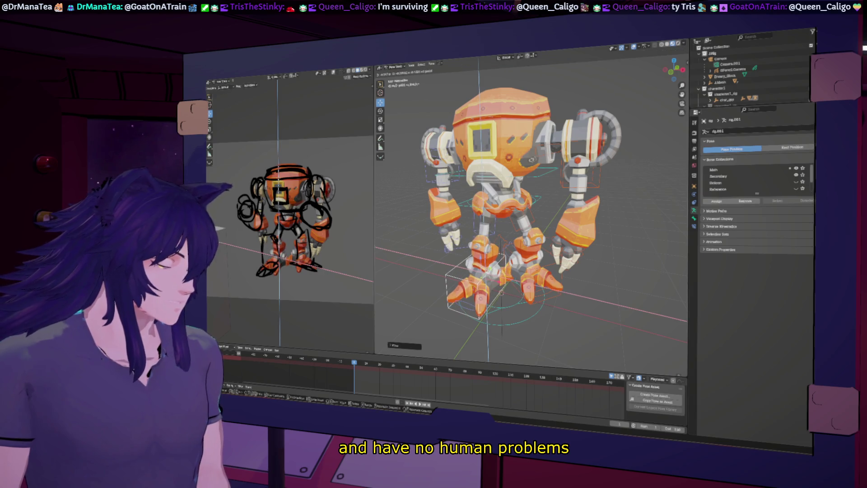
{"action": "mouse_move", "coordinate": [529, 203]}
{"action": "middle_mouse_down"}
{"action": "mouse_move", "coordinate": [488, 204]}
{"action": "mouse_move", "coordinate": [539, 213]}
{"action": "middle_mouse_up"}
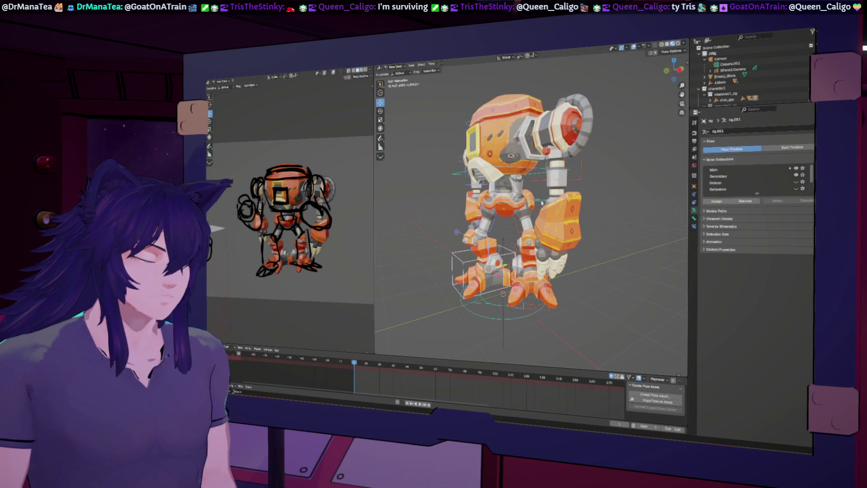
Step: Lower the hip bone along Z and move the foot further left and down
{"action": "key", "text": "g"}
{"action": "key", "text": "z"}
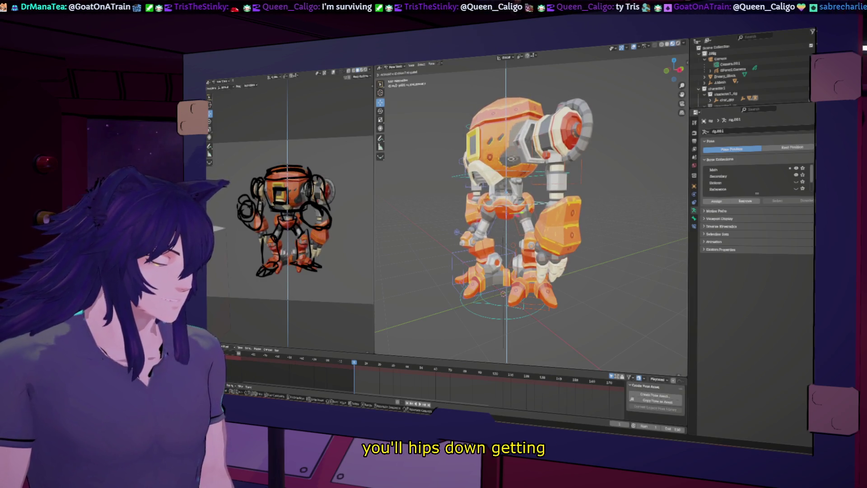
{"action": "key", "text": "Return"}
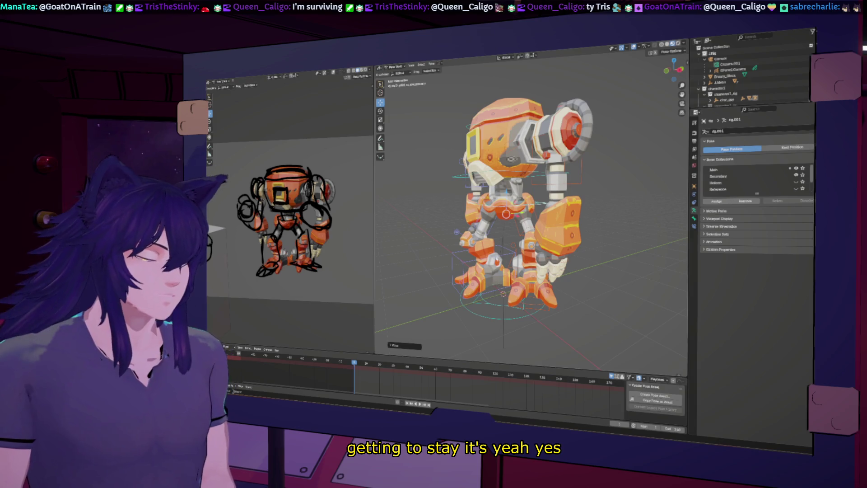
{"action": "key", "text": "g"}
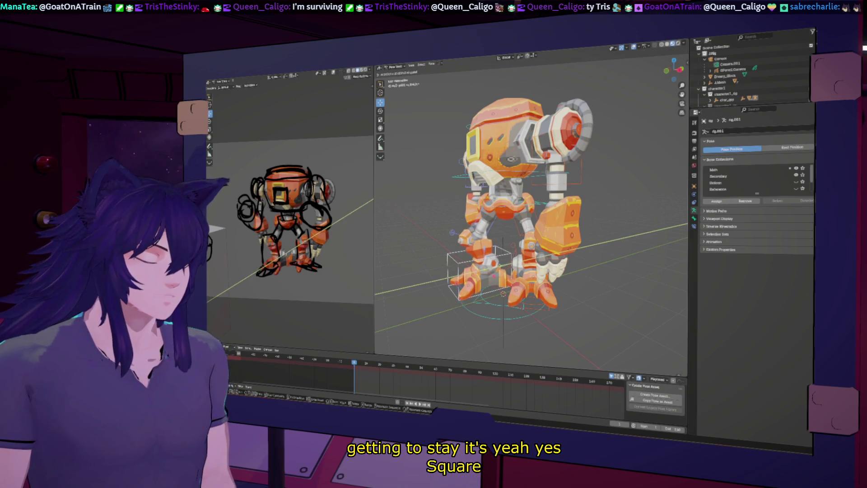
{"action": "key", "text": "Return"}
Step: From the front view, move the knee target to the left along X
{"action": "key", "text": "KP_1"}
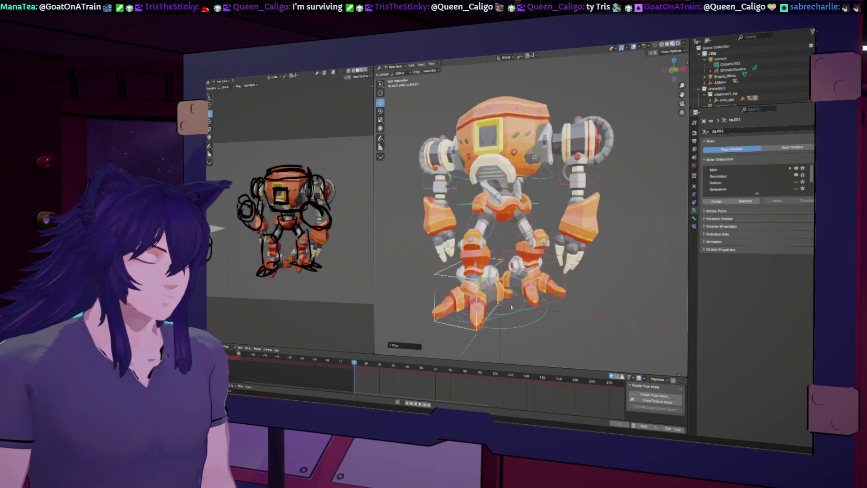
{"action": "middle_click_drag", "start_coordinate": [512, 308], "coordinate": [515, 307]}
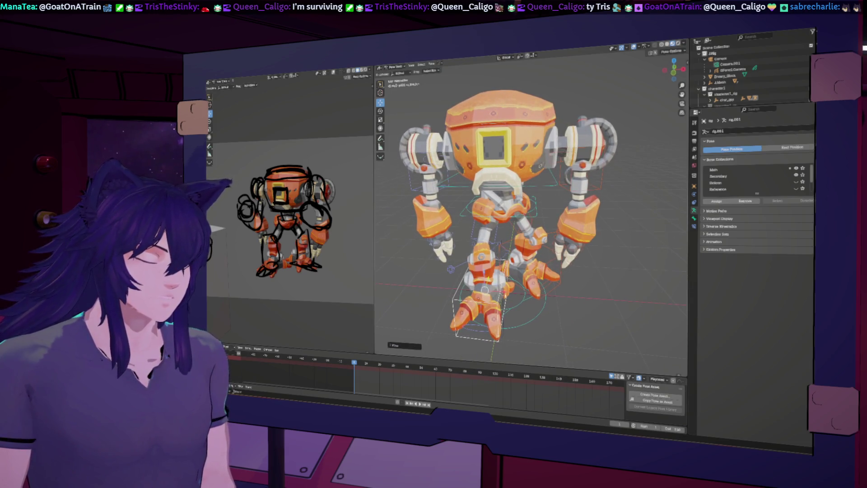
{"action": "left_click_drag", "start_coordinate": [450, 270], "coordinate": [444, 269]}
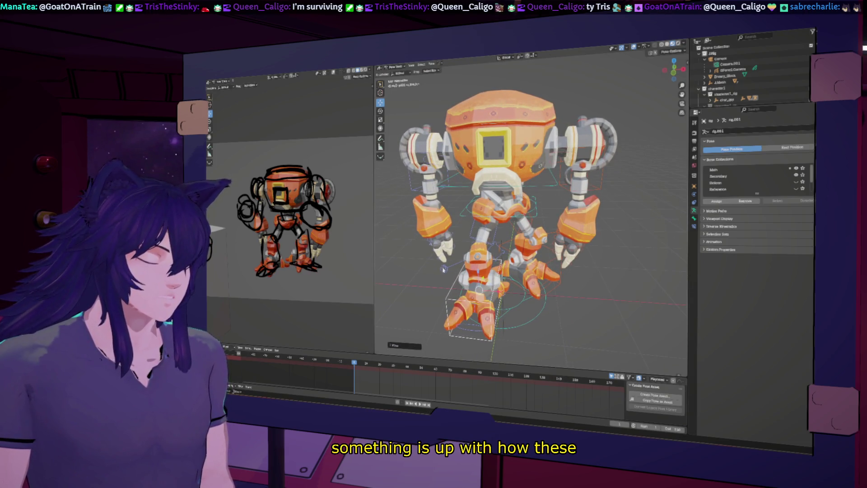
{"action": "key", "text": "g"}
{"action": "key", "text": "x"}
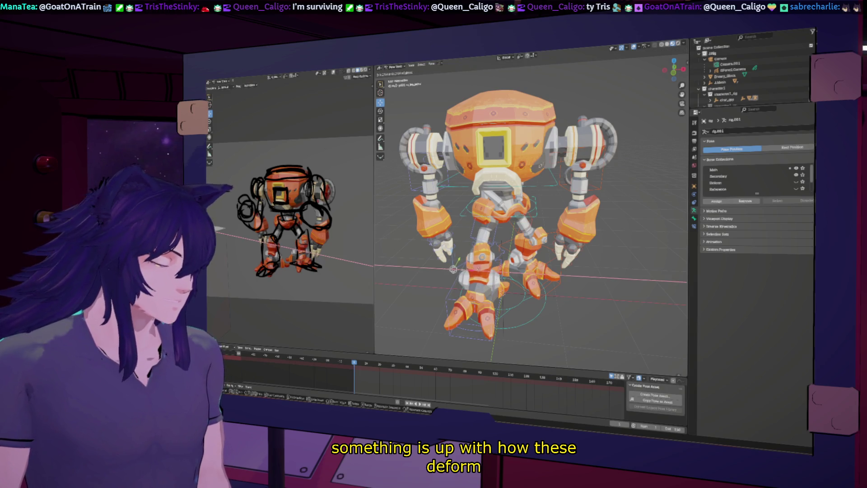
{"action": "left_click", "coordinate": [456, 269]}
{"action": "middle_click_drag", "start_coordinate": [457, 268], "coordinate": [521, 274]}
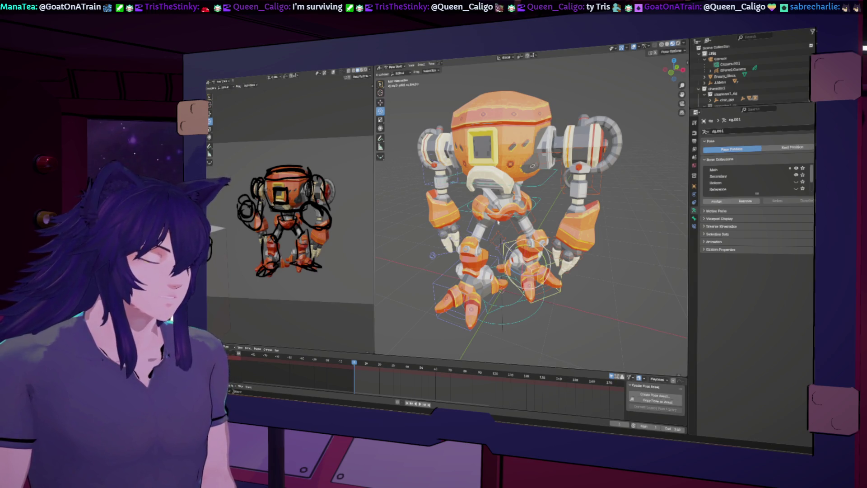
Step: Raise the foot slightly along the Z axis
{"action": "key", "text": "g"}
{"action": "key", "text": "z"}
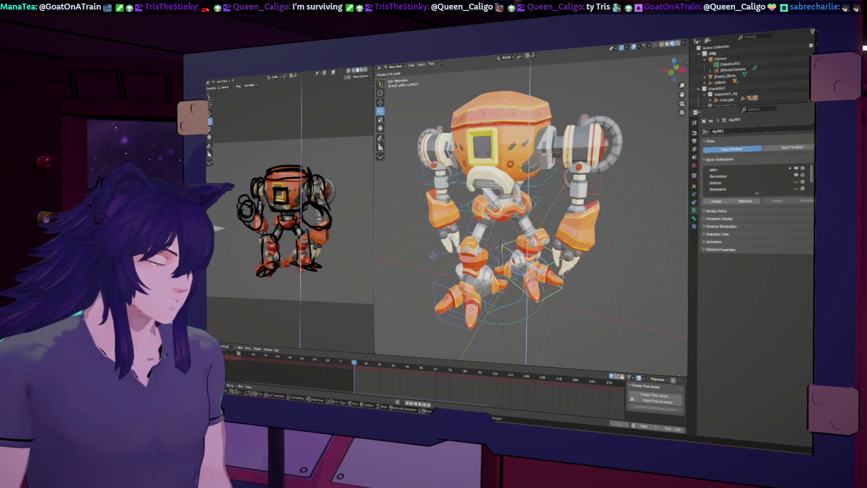
{"action": "left_click", "coordinate": [522, 271]}
{"action": "middle_click_drag", "start_coordinate": [521, 271], "coordinate": [628, 275]}
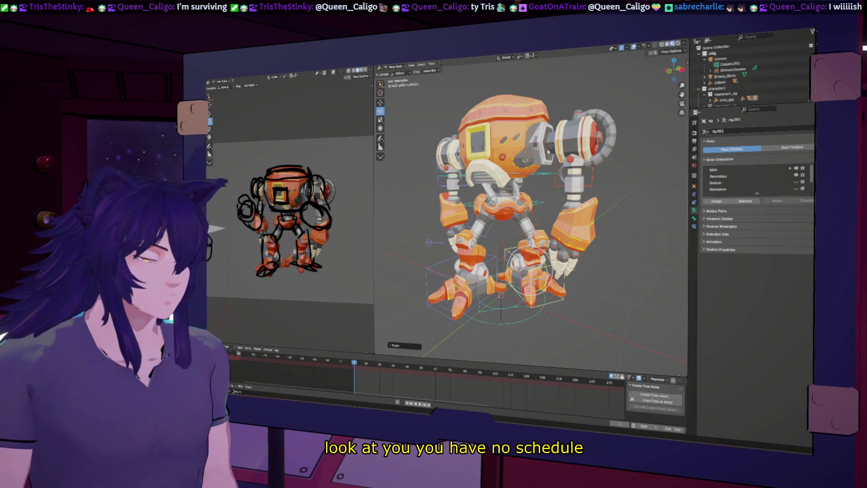
Step: Swing the left arm around Z at the shoulder, after abandoning a right-shoulder rotation
{"action": "middle_click_drag", "start_coordinate": [548, 144], "coordinate": [519, 145]}
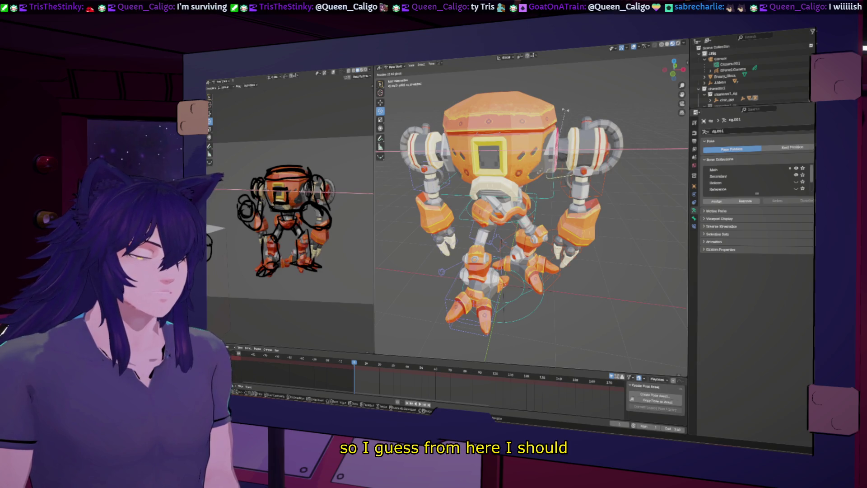
{"action": "left_click", "coordinate": [564, 154]}
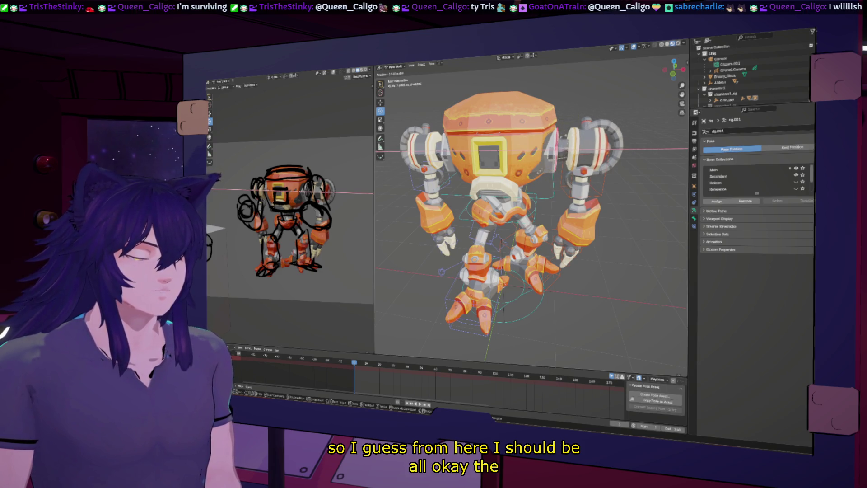
{"action": "left_click_drag", "start_coordinate": [566, 155], "coordinate": [586, 145]}
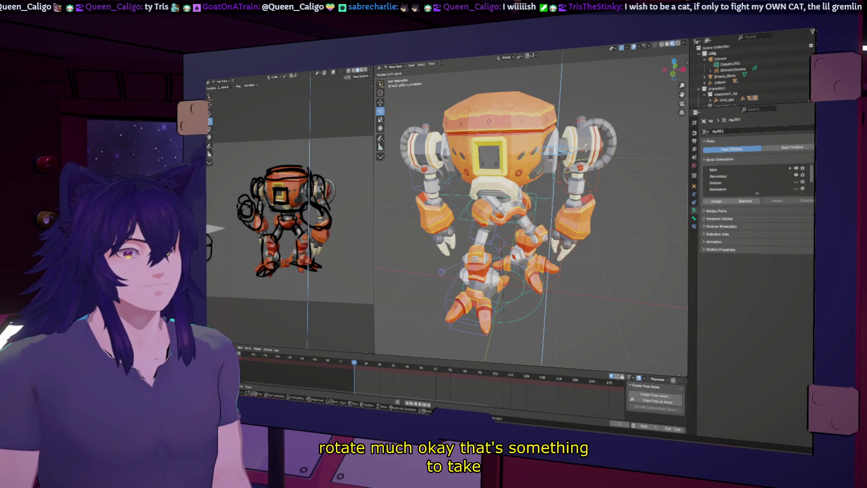
{"action": "right_click", "coordinate": [587, 150]}
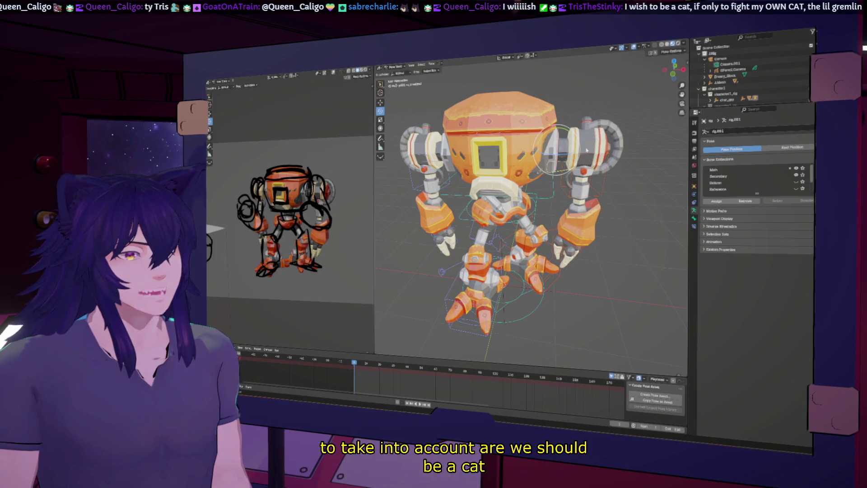
{"action": "left_click", "coordinate": [444, 166]}
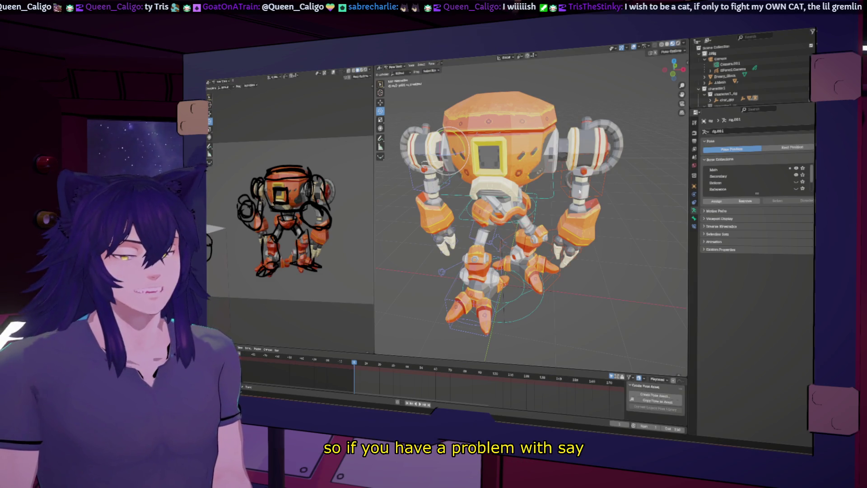
{"action": "middle_click_drag", "start_coordinate": [442, 178], "coordinate": [522, 270]}
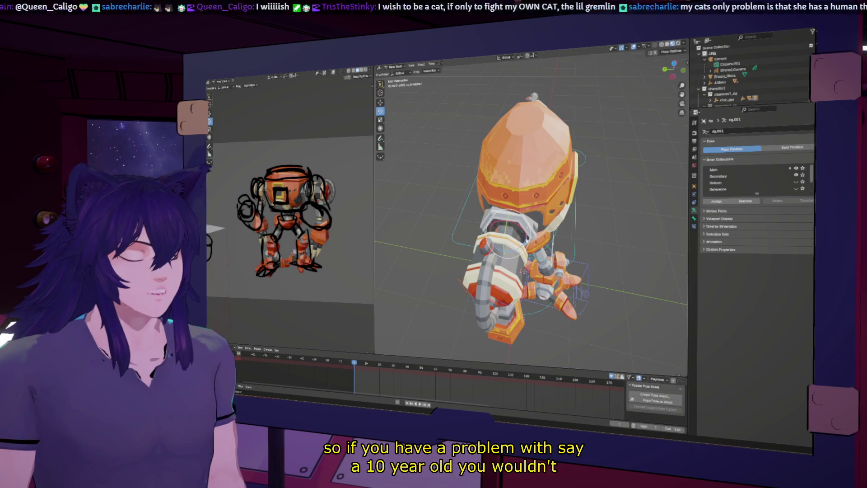
{"action": "key", "text": "r"}
{"action": "key", "text": "z"}
{"action": "left_click", "coordinate": [519, 255]}
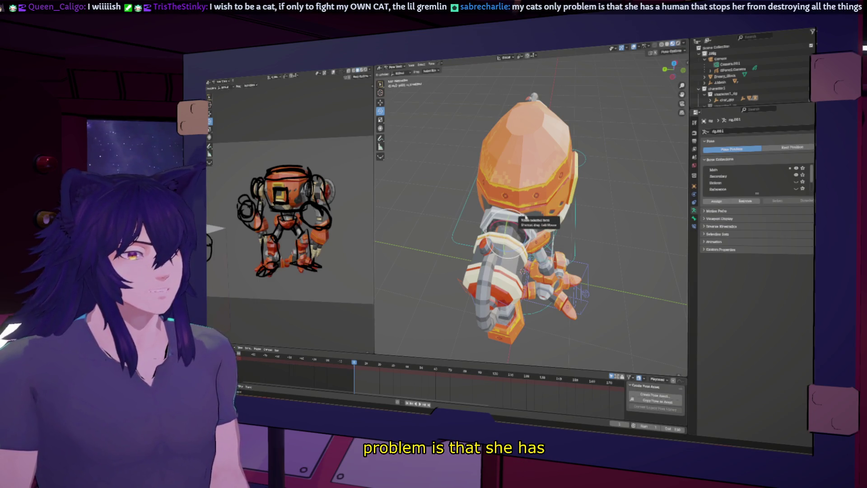
{"action": "middle_click_drag", "start_coordinate": [608, 213], "coordinate": [585, 203]}
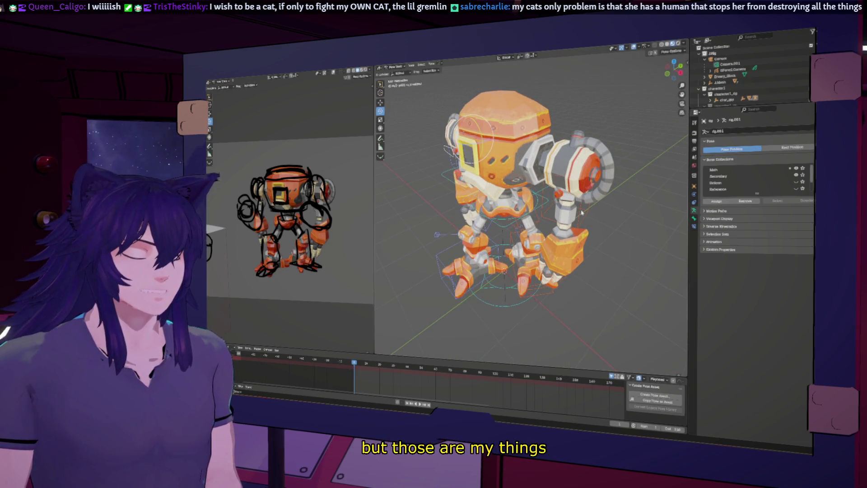
Step: Swing the cannon arm outward on Y, then rotate it on its Local X axis
{"action": "left_click", "coordinate": [583, 208]}
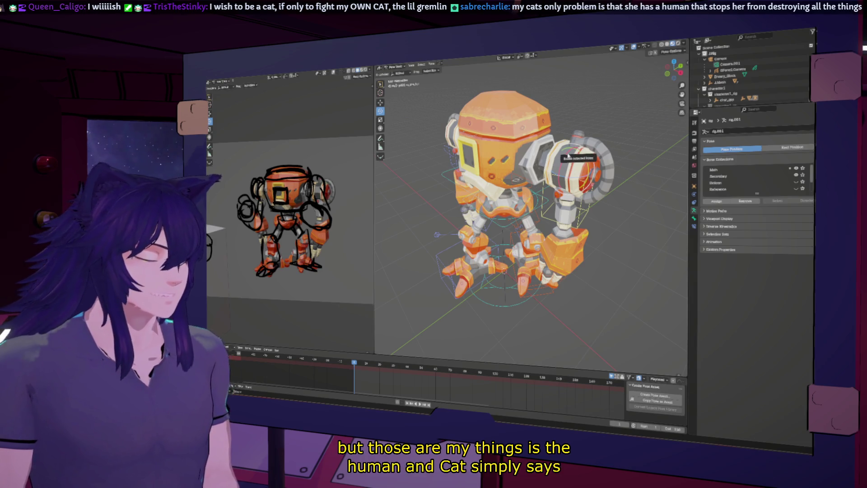
{"action": "key", "text": "r"}
{"action": "key", "text": "y"}
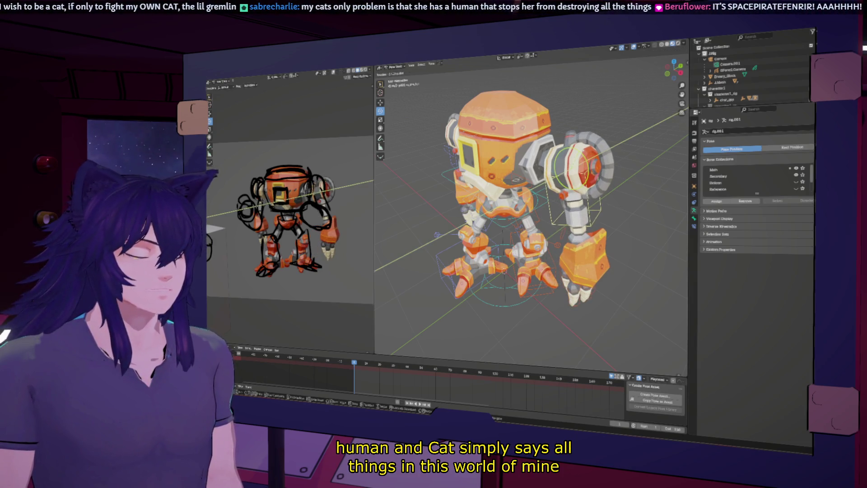
{"action": "left_click", "coordinate": [560, 158]}
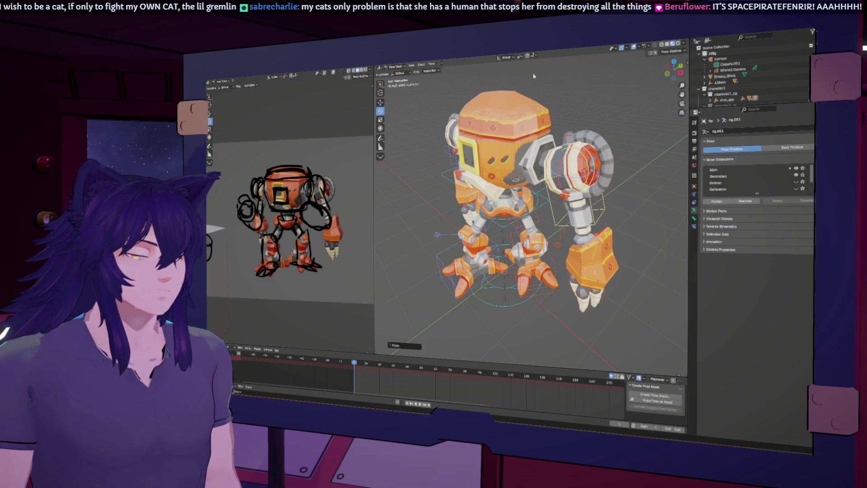
{"action": "left_click", "coordinate": [500, 58]}
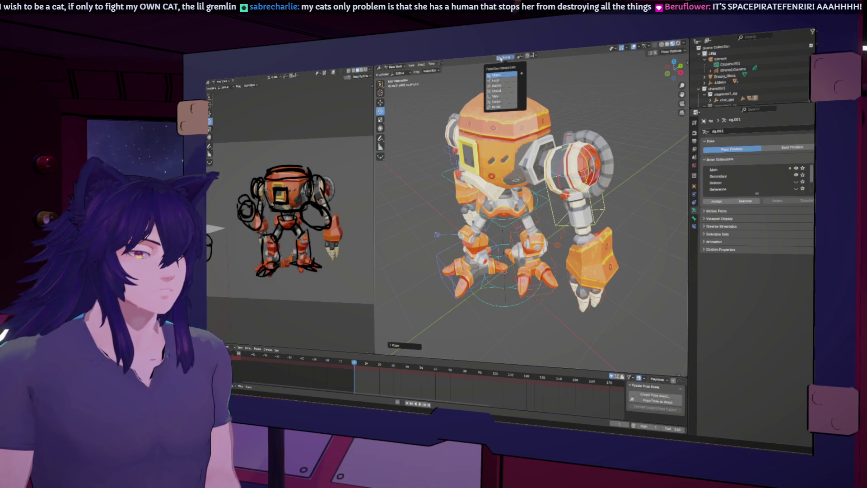
{"action": "left_click", "coordinate": [502, 80]}
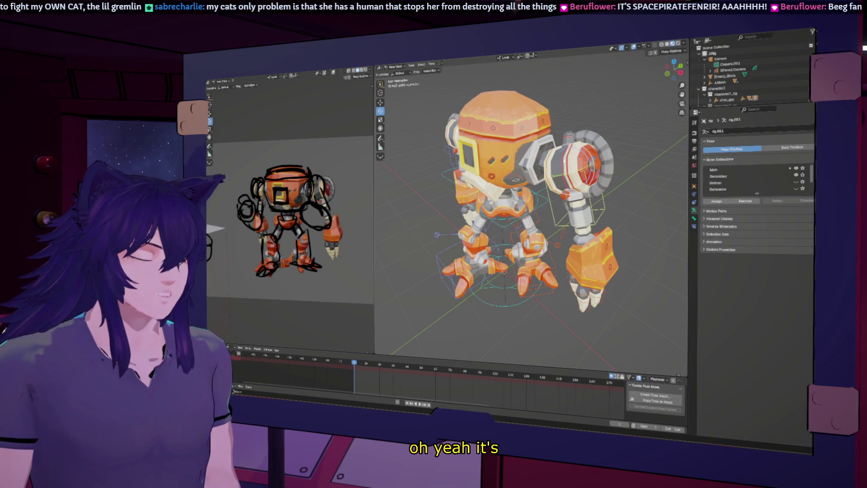
{"action": "key", "text": "r"}
{"action": "key", "text": "x"}
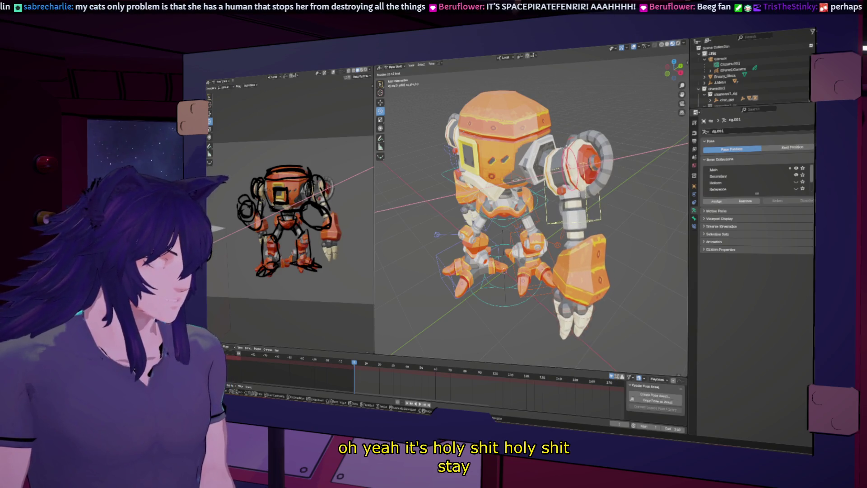
{"action": "key", "text": "Return"}
Step: Show the rig in wireframe shading and display the forearm bone's properties
{"action": "left_click", "coordinate": [661, 44]}
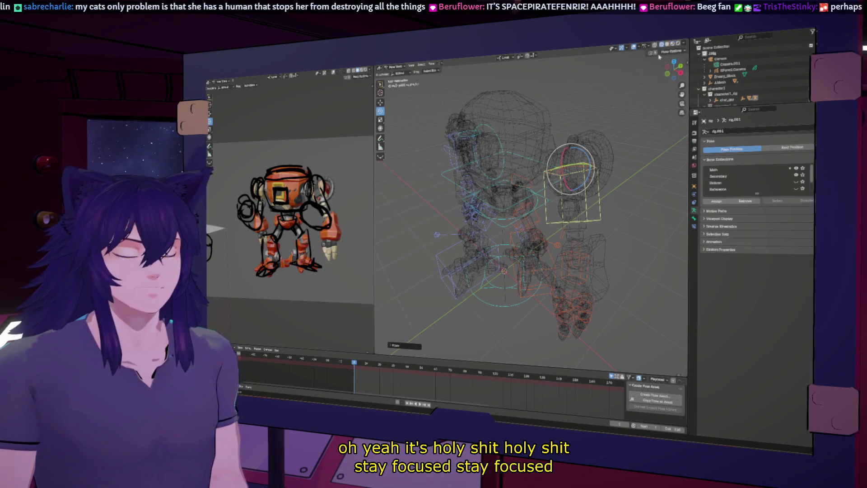
{"action": "left_click", "coordinate": [576, 244]}
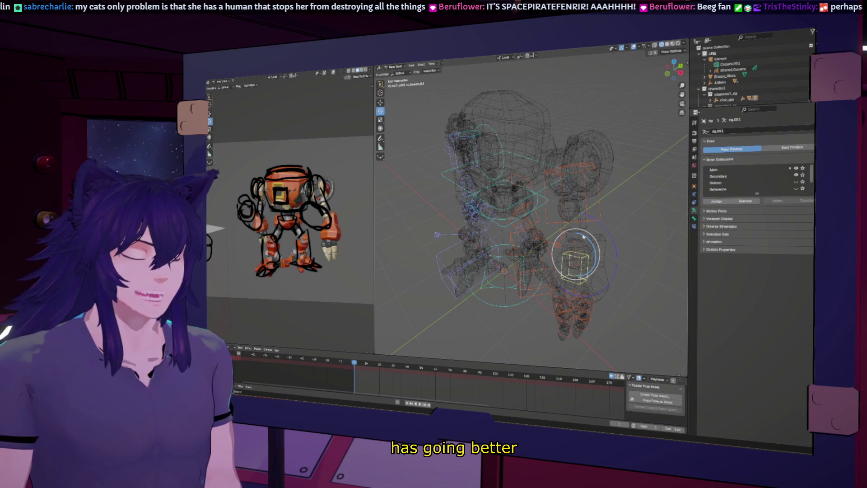
{"action": "mouse_move", "coordinate": [583, 237]}
{"action": "middle_mouse_down"}
{"action": "mouse_move", "coordinate": [638, 216]}
{"action": "mouse_move", "coordinate": [609, 217]}
{"action": "mouse_move", "coordinate": [683, 185]}
{"action": "middle_mouse_up"}
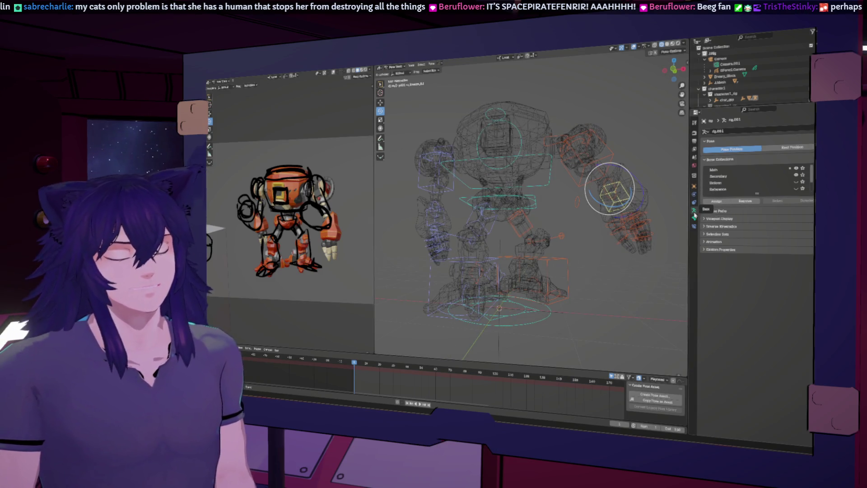
{"action": "left_click", "coordinate": [694, 218]}
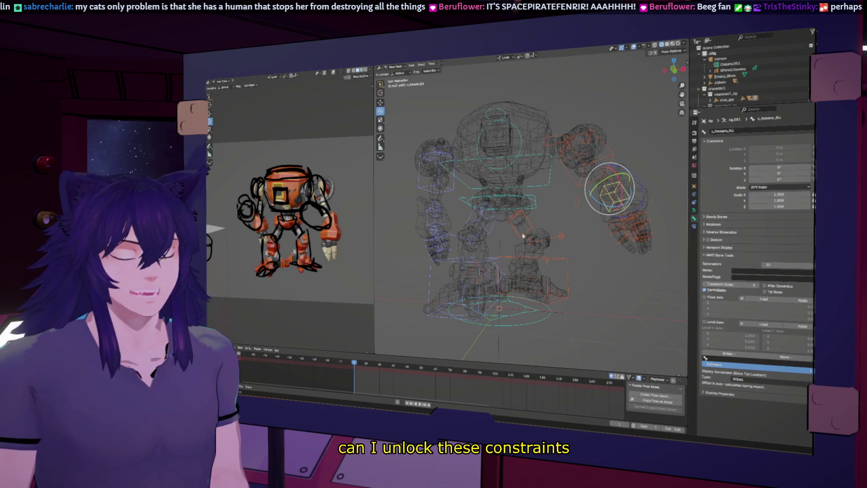
Step: Tilt the right arm bone 4.50° about X and select the c_arm_fk bone
{"action": "left_click", "coordinate": [442, 220]}
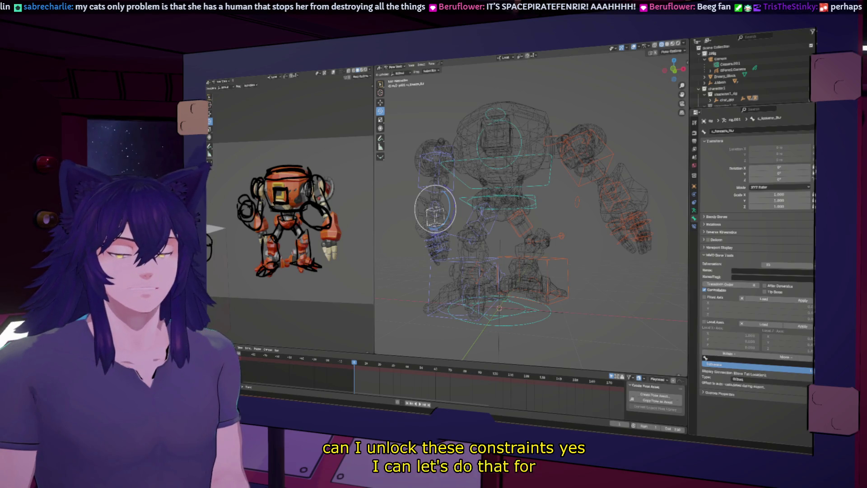
{"action": "mouse_move", "coordinate": [623, 194]}
{"action": "middle_mouse_down"}
{"action": "mouse_move", "coordinate": [587, 208]}
{"action": "mouse_move", "coordinate": [599, 214]}
{"action": "middle_mouse_up"}
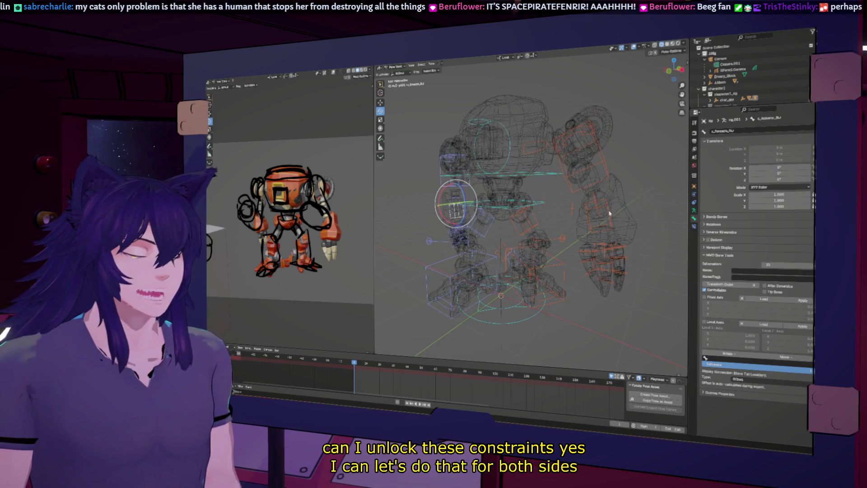
{"action": "left_click", "coordinate": [595, 199]}
{"action": "mouse_move", "coordinate": [594, 187]}
{"action": "left_mouse_down"}
{"action": "mouse_move", "coordinate": [684, 154]}
{"action": "mouse_move", "coordinate": [686, 175]}
{"action": "left_mouse_up"}
{"action": "middle_click_drag", "start_coordinate": [543, 174], "coordinate": [530, 254]}
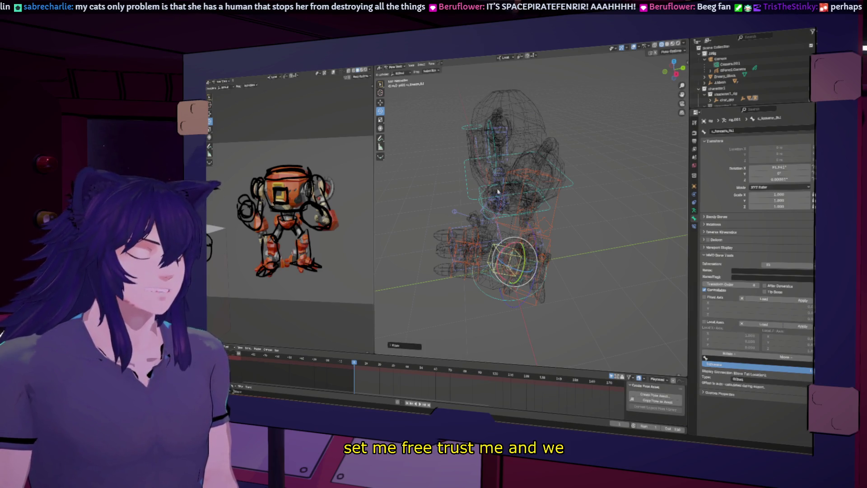
{"action": "middle_click_drag", "start_coordinate": [498, 192], "coordinate": [533, 190]}
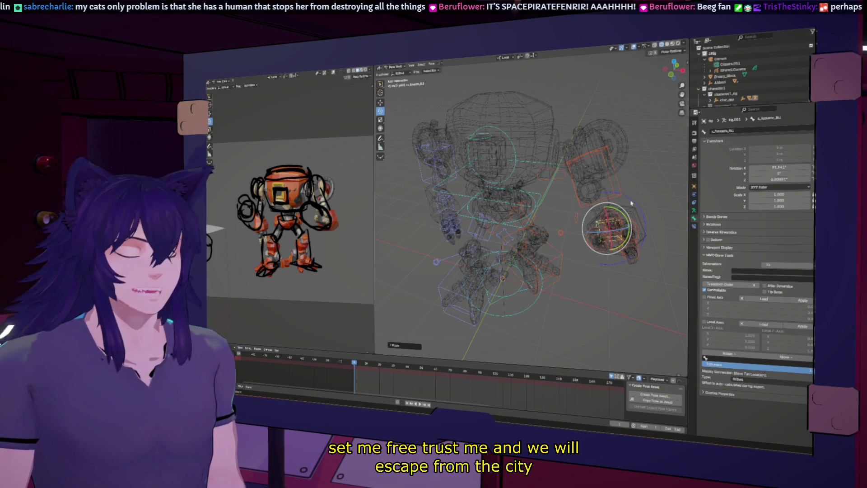
{"action": "left_click", "coordinate": [586, 156]}
{"action": "mouse_move", "coordinate": [586, 156]}
{"action": "middle_mouse_down"}
{"action": "mouse_move", "coordinate": [647, 182]}
{"action": "mouse_move", "coordinate": [603, 154]}
{"action": "middle_mouse_up"}
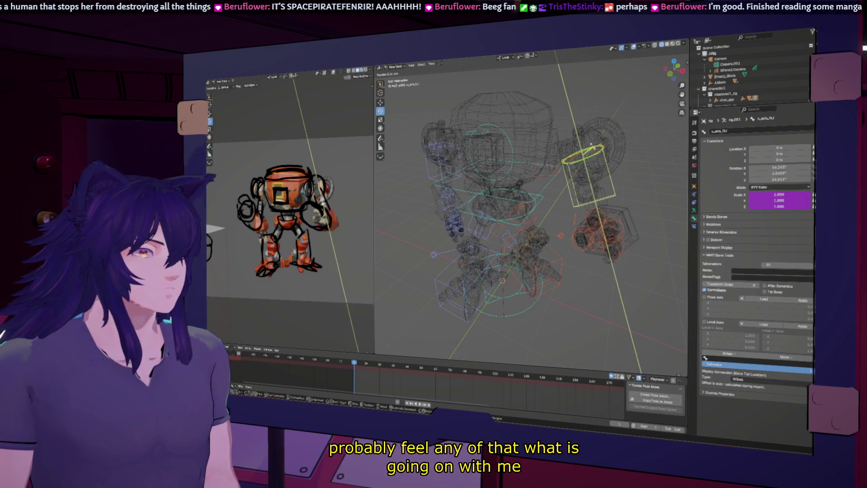
Step: Rotate the upper arm slightly and swing the arm around the shoulder's Z axis
{"action": "middle_click_drag", "start_coordinate": [595, 148], "coordinate": [578, 153]}
{"action": "left_click_drag", "start_coordinate": [578, 152], "coordinate": [564, 154]}
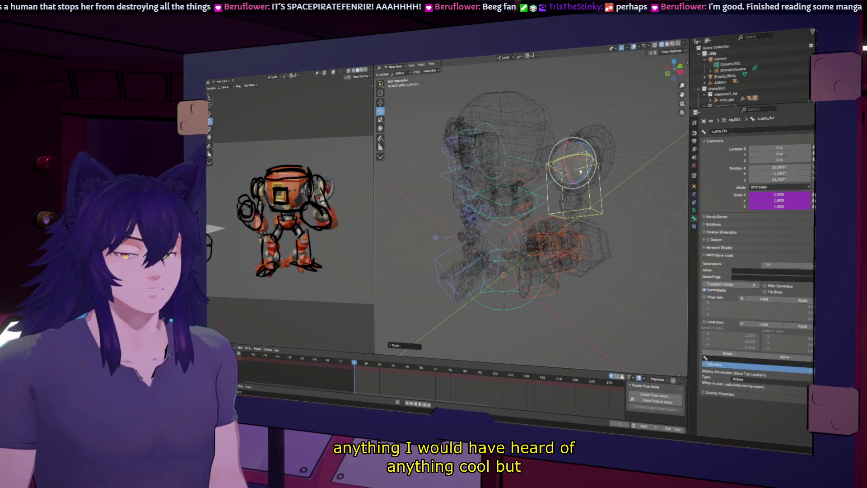
{"action": "left_click", "coordinate": [599, 238]}
{"action": "mouse_move", "coordinate": [600, 238]}
{"action": "middle_mouse_down"}
{"action": "mouse_move", "coordinate": [486, 242]}
{"action": "mouse_move", "coordinate": [562, 178]}
{"action": "middle_mouse_up"}
{"action": "left_click", "coordinate": [562, 178]}
{"action": "left_click_drag", "start_coordinate": [561, 165], "coordinate": [561, 202]}
Step: Tilt the head bone around its Y axis, then view the pose in front orthographic
{"action": "left_click", "coordinate": [587, 210]}
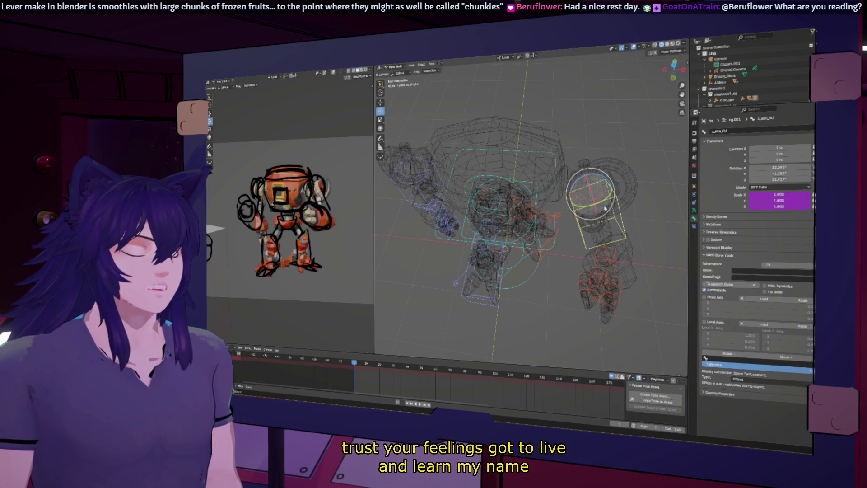
{"action": "key", "text": "r"}
{"action": "key", "text": "y"}
{"action": "key", "text": "y"}
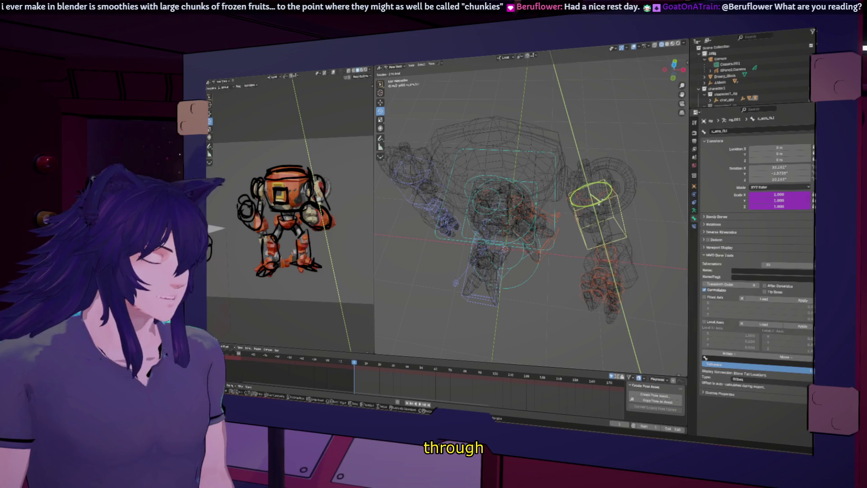
{"action": "left_click", "coordinate": [601, 204]}
{"action": "left_click", "coordinate": [683, 70]}
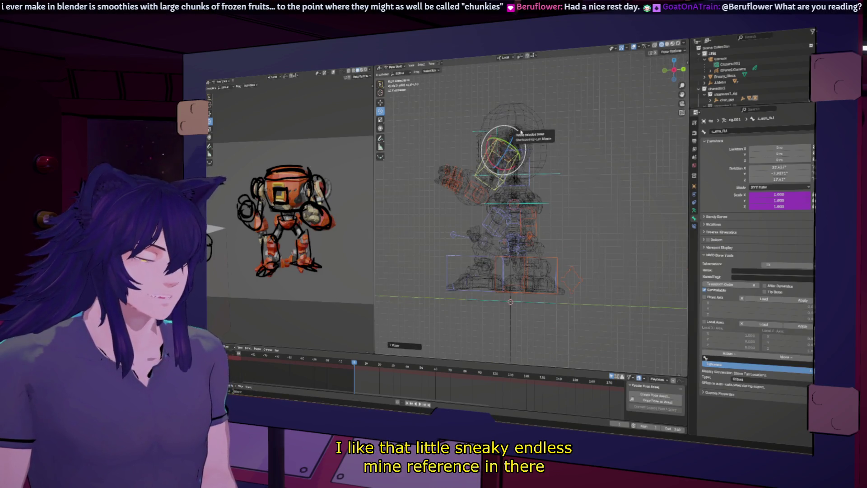
Step: Rotate the hand bone to about -21.8° around its local Y axis
{"action": "left_click", "coordinate": [463, 181]}
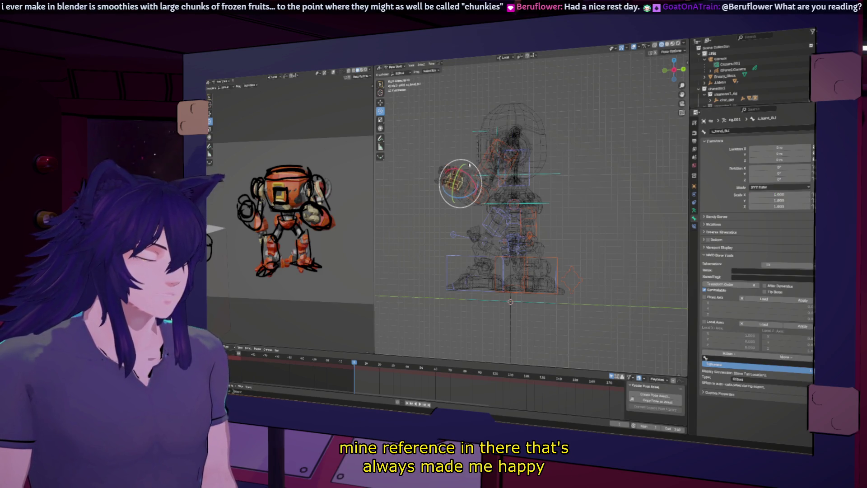
{"action": "key", "text": "r"}
{"action": "key", "text": "x"}
{"action": "key", "text": "x"}
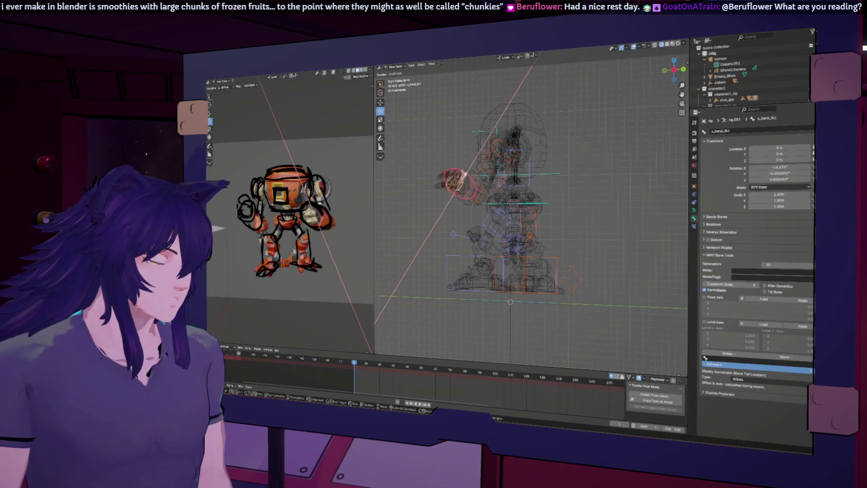
{"action": "key", "text": "x"}
{"action": "key", "text": "y"}
{"action": "key", "text": "y"}
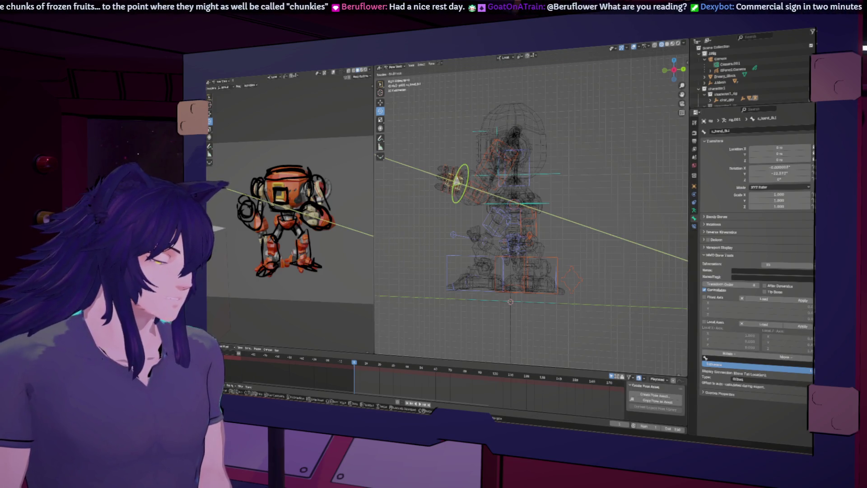
{"action": "left_click", "coordinate": [458, 181]}
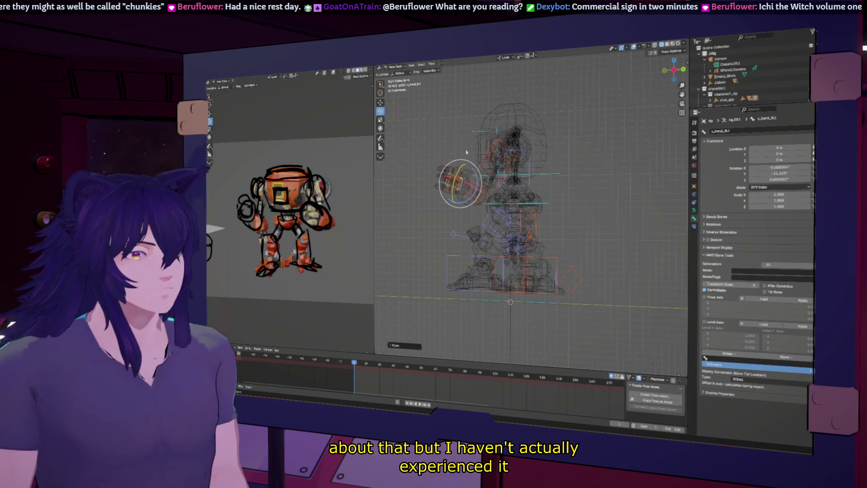
{"action": "middle_click_drag", "start_coordinate": [480, 173], "coordinate": [534, 193]}
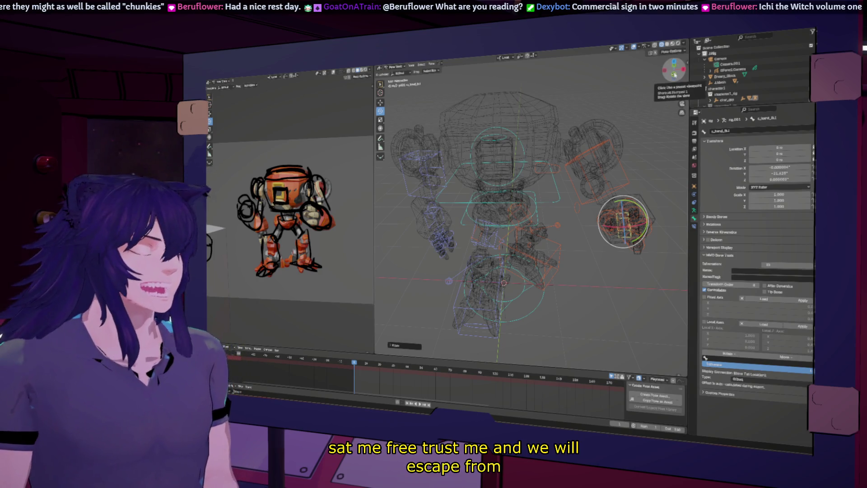
Step: Rotate the foot control around Z, then slide it sideways along X with the Move tool
{"action": "left_click", "coordinate": [674, 74]}
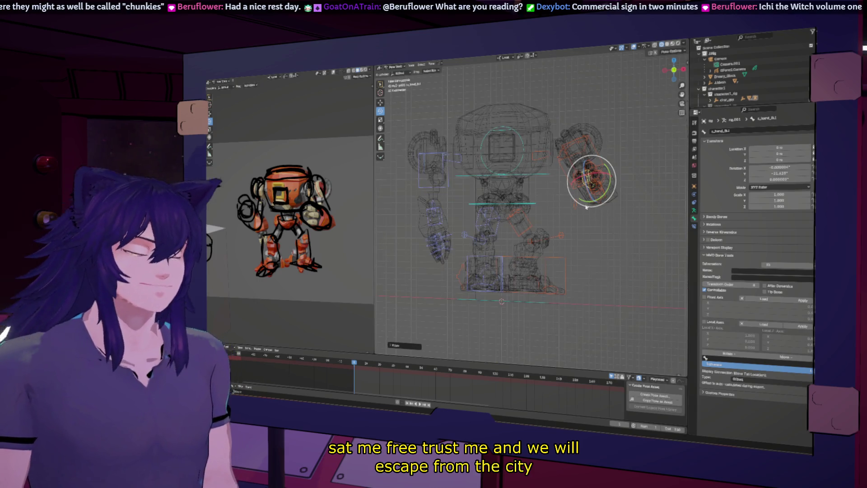
{"action": "middle_click_drag", "start_coordinate": [543, 239], "coordinate": [504, 292]}
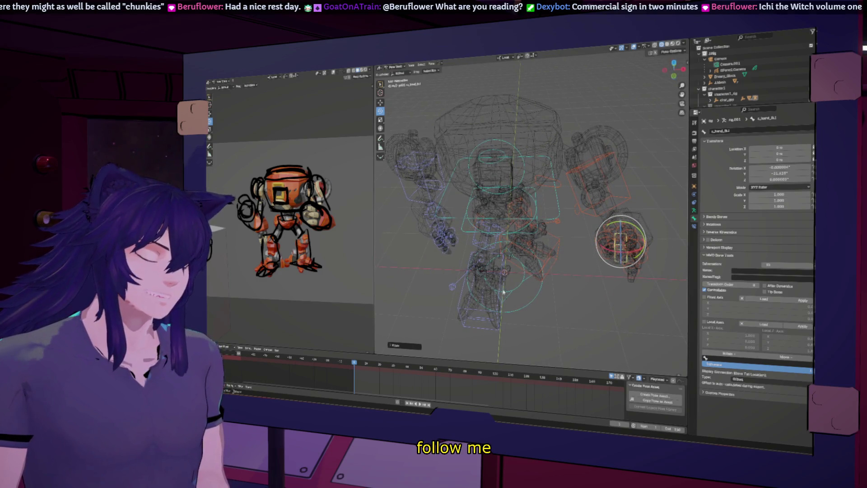
{"action": "left_click", "coordinate": [501, 287]}
{"action": "key", "text": "r"}
{"action": "key", "text": "z"}
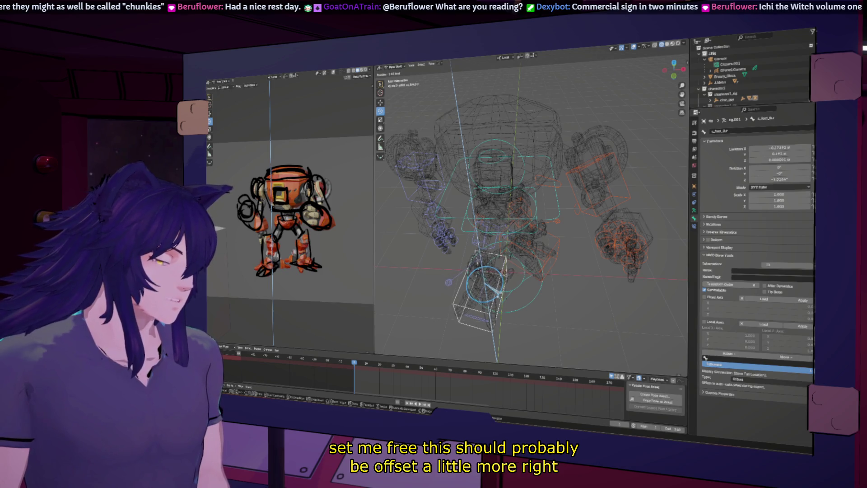
{"action": "left_click", "coordinate": [504, 291]}
{"action": "middle_click_drag", "start_coordinate": [505, 291], "coordinate": [401, 114]}
{"action": "left_click", "coordinate": [381, 102]}
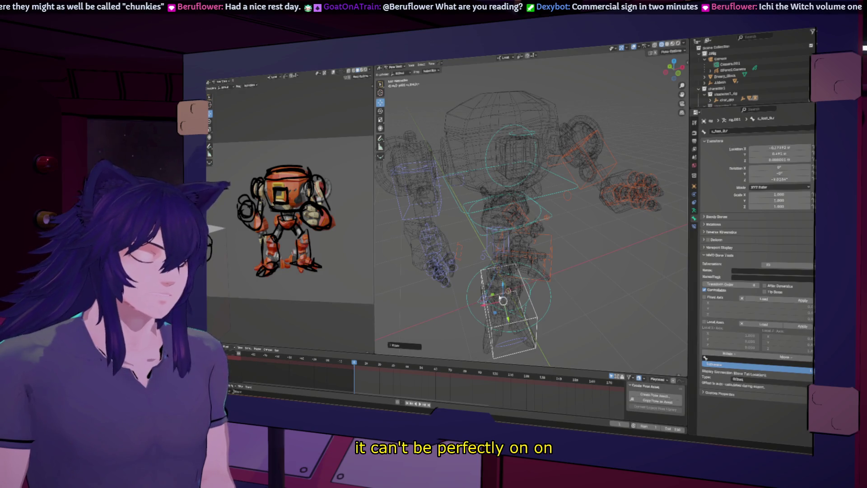
{"action": "left_click_drag", "start_coordinate": [496, 304], "coordinate": [488, 300]}
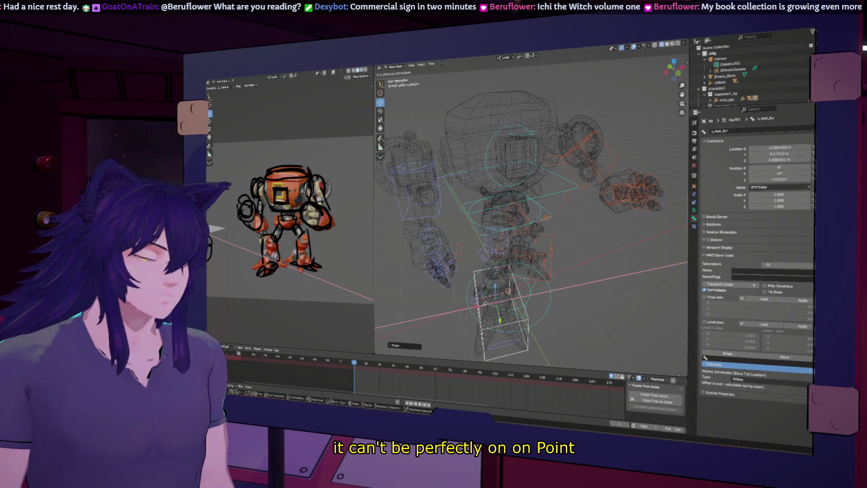
{"action": "mouse_move", "coordinate": [506, 253]}
{"action": "middle_mouse_down"}
{"action": "mouse_move", "coordinate": [566, 254]}
{"action": "mouse_move", "coordinate": [581, 264]}
{"action": "mouse_move", "coordinate": [509, 211]}
{"action": "middle_mouse_up"}
Step: Tilt c_root_master around its X axis with the Rotate tool
{"action": "left_click", "coordinate": [511, 210]}
{"action": "left_click", "coordinate": [513, 212]}
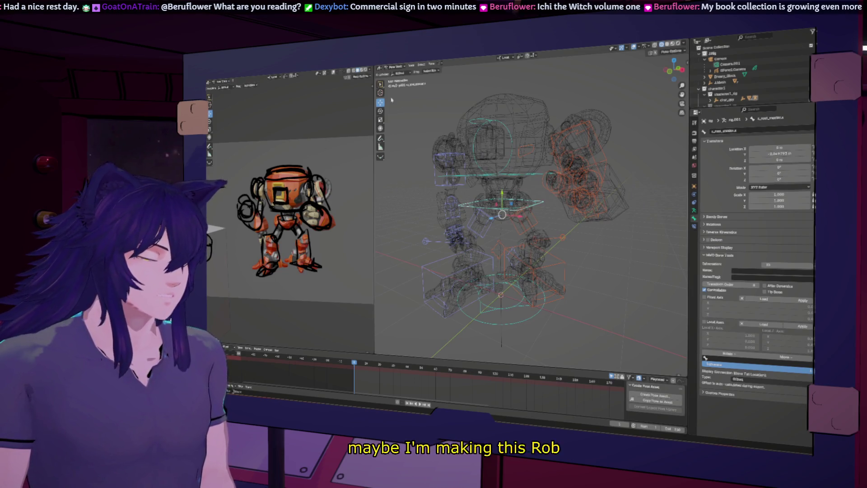
{"action": "left_click", "coordinate": [381, 111]}
{"action": "left_click_drag", "start_coordinate": [504, 199], "coordinate": [496, 203]}
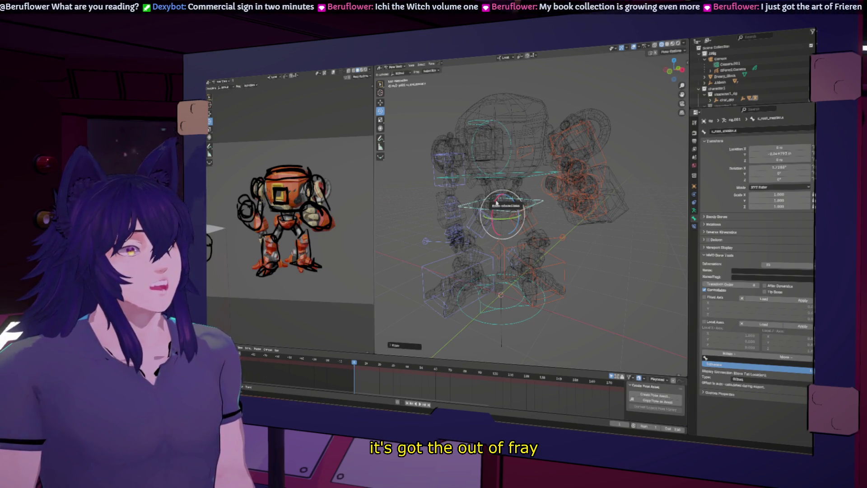
{"action": "middle_click_drag", "start_coordinate": [496, 203], "coordinate": [500, 243]}
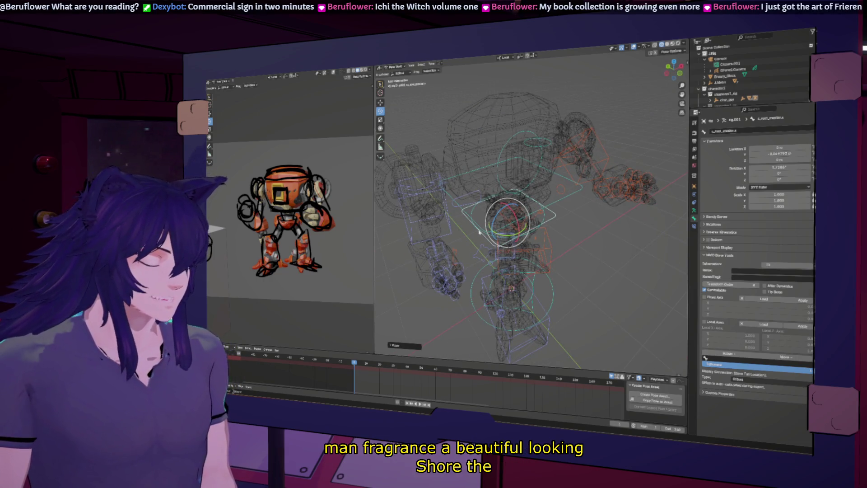
Step: Rotate the shoulder bone about 22° around Y
{"action": "left_click", "coordinate": [444, 256]}
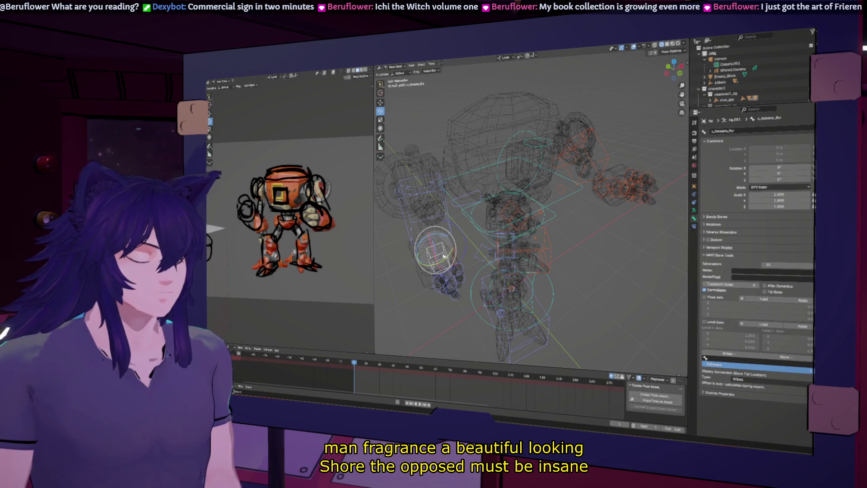
{"action": "middle_click_drag", "start_coordinate": [466, 287], "coordinate": [432, 254]}
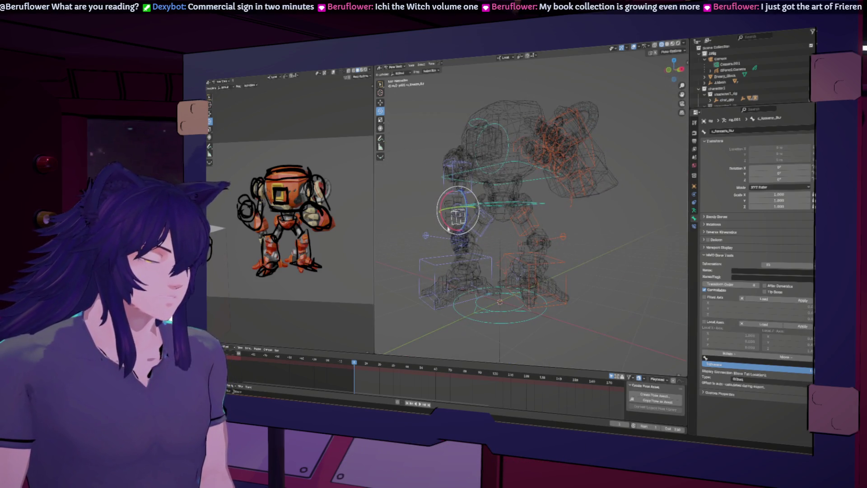
{"action": "middle_click_drag", "start_coordinate": [453, 171], "coordinate": [482, 187]}
{"action": "left_click", "coordinate": [444, 171]}
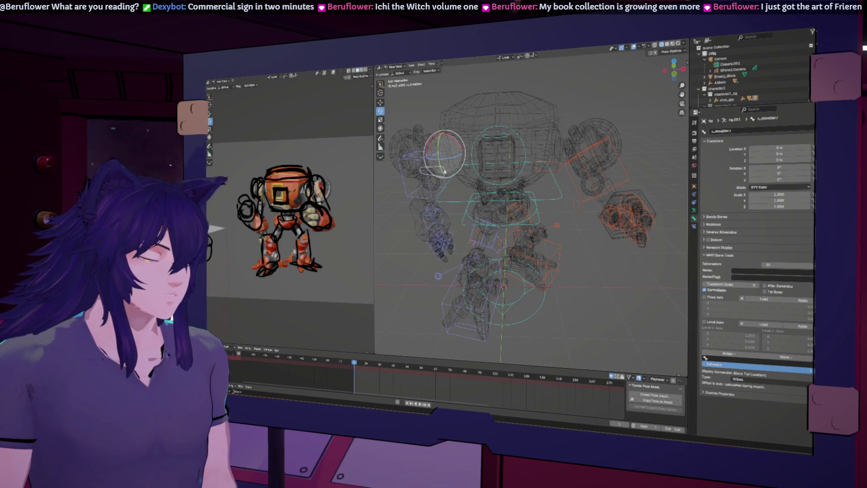
{"action": "mouse_move", "coordinate": [438, 148]}
{"action": "left_mouse_down"}
{"action": "mouse_move", "coordinate": [410, 145]}
{"action": "mouse_move", "coordinate": [409, 131]}
{"action": "mouse_move", "coordinate": [430, 142]}
{"action": "left_mouse_up"}
Step: Rotate the forearm bone around its X axis toward the attack pose
{"action": "left_click", "coordinate": [425, 167]}
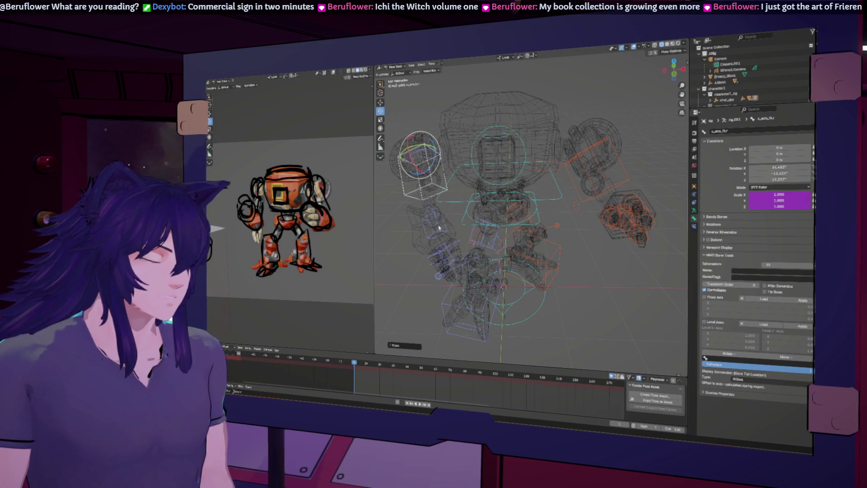
{"action": "left_click", "coordinate": [423, 214]}
{"action": "mouse_move", "coordinate": [419, 209]}
{"action": "left_mouse_down"}
{"action": "mouse_move", "coordinate": [469, 130]}
{"action": "mouse_move", "coordinate": [485, 135]}
{"action": "mouse_move", "coordinate": [399, 85]}
{"action": "mouse_move", "coordinate": [443, 201]}
{"action": "left_mouse_up"}
{"action": "key", "text": "z"}
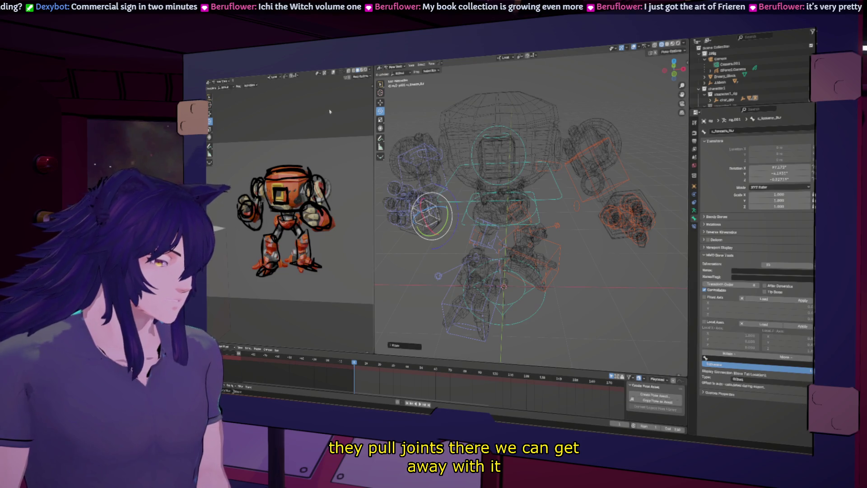
Step: Briefly hide and reshow Stand.Camera, then swing c_arm down-left to about 54° on X
{"action": "left_click", "coordinate": [808, 66]}
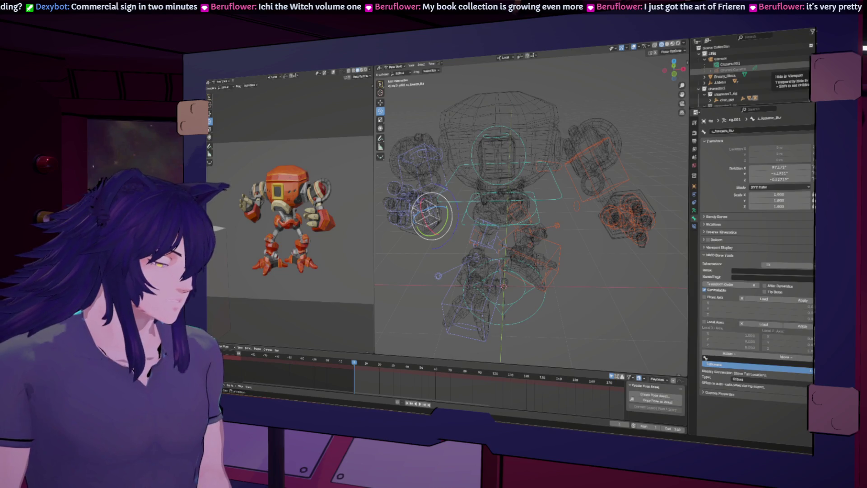
{"action": "left_click", "coordinate": [807, 67]}
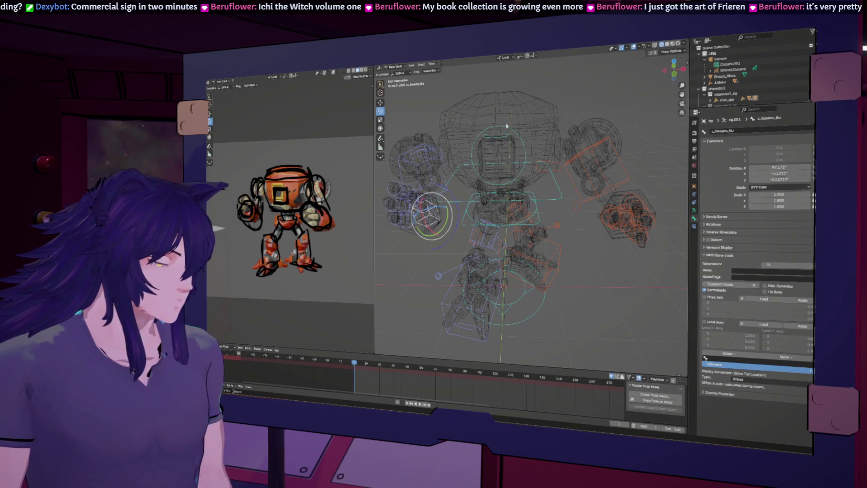
{"action": "left_click", "coordinate": [443, 189]}
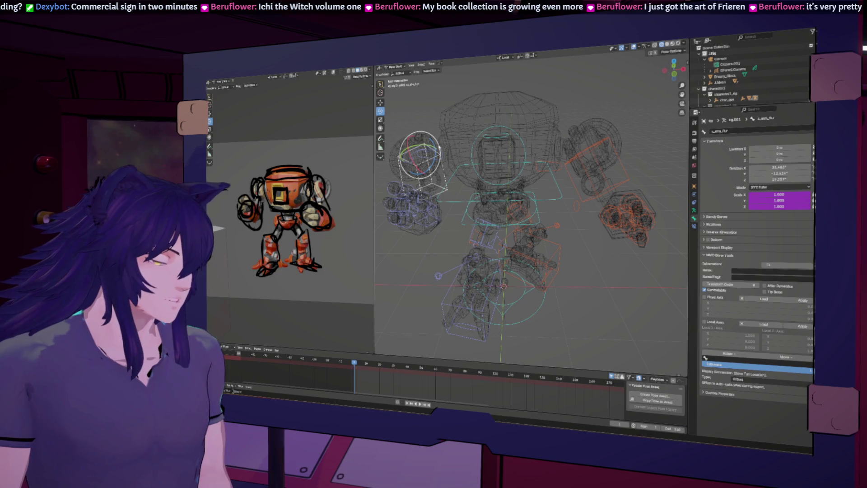
{"action": "left_click_drag", "start_coordinate": [435, 146], "coordinate": [417, 156]}
{"action": "middle_click_drag", "start_coordinate": [416, 156], "coordinate": [411, 169]}
{"action": "mouse_move", "coordinate": [431, 138]}
{"action": "left_mouse_down"}
{"action": "mouse_move", "coordinate": [449, 142]}
{"action": "mouse_move", "coordinate": [440, 156]}
{"action": "left_mouse_up"}
{"action": "middle_click_drag", "start_coordinate": [441, 156], "coordinate": [537, 223]}
Step: Select the hand bone c_hand_fk and rotate it around the Y axis
{"action": "left_click", "coordinate": [546, 218]}
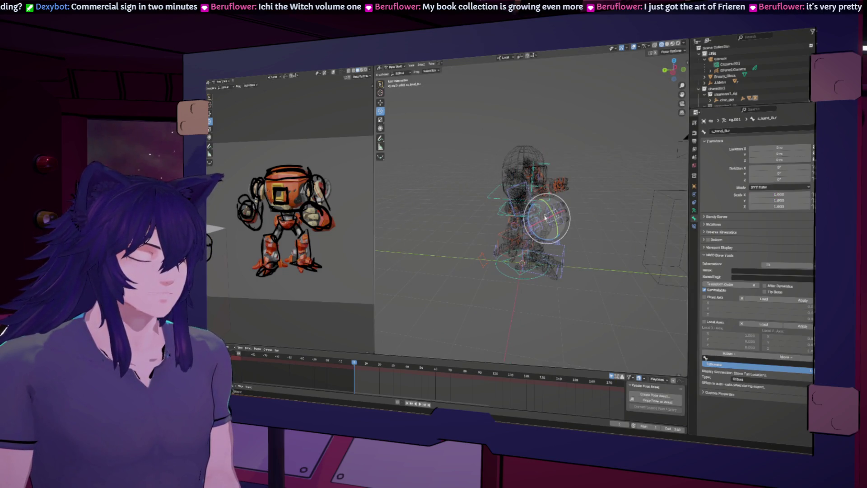
{"action": "scroll", "coordinate": [554, 222], "scroll_direction": "up", "scroll_amount": 1}
{"action": "mouse_move", "coordinate": [553, 229]}
{"action": "middle_mouse_down"}
{"action": "mouse_move", "coordinate": [461, 209]}
{"action": "mouse_move", "coordinate": [493, 239]}
{"action": "mouse_move", "coordinate": [484, 259]}
{"action": "mouse_move", "coordinate": [469, 205]}
{"action": "middle_mouse_up"}
{"action": "key", "text": "r"}
{"action": "key", "text": "y"}
{"action": "key", "text": "Escape"}
{"action": "scroll", "coordinate": [484, 260], "scroll_direction": "up", "scroll_amount": 2}
{"action": "key", "text": "r"}
{"action": "key", "text": "y"}
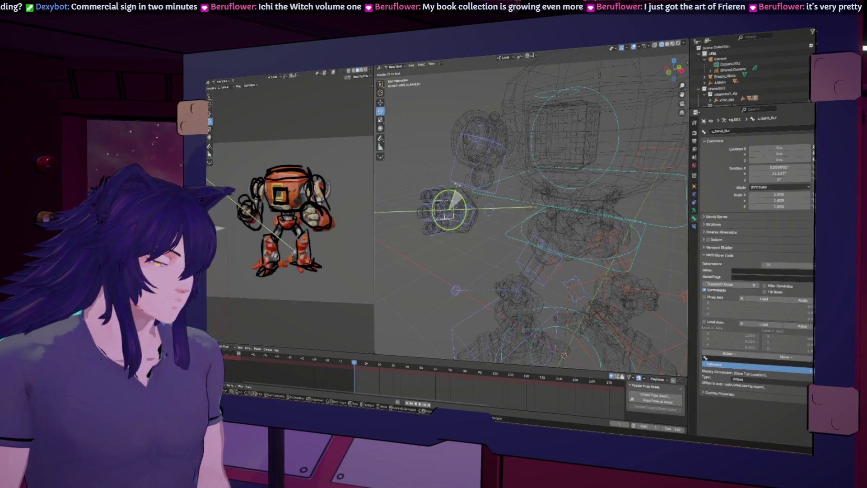
{"action": "left_click", "coordinate": [453, 197]}
Step: Turn the hand further around X, then around Y again, toward about 54° on Y
{"action": "key", "text": "r"}
{"action": "key", "text": "x"}
{"action": "left_click", "coordinate": [456, 213]}
{"action": "key", "text": "r"}
{"action": "key", "text": "y"}
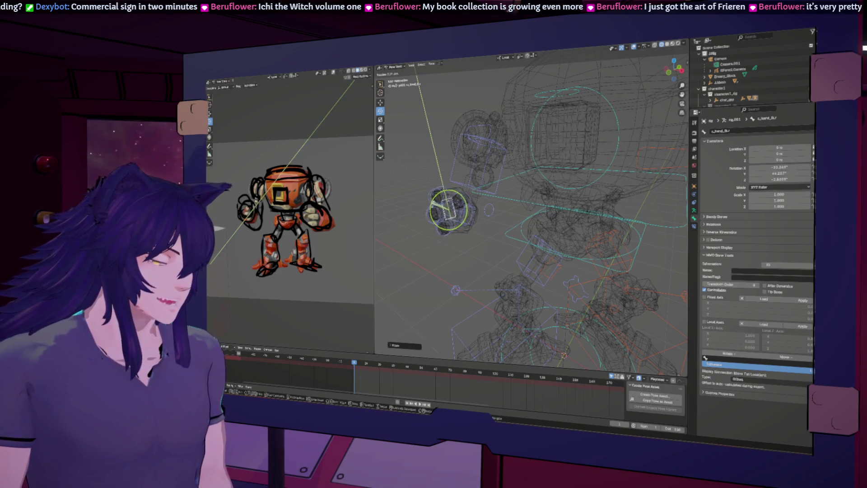
{"action": "left_click", "coordinate": [472, 206]}
Step: Twist the hand around Z to roughly 22° and inspect the fist pose
{"action": "mouse_move", "coordinate": [472, 205]}
{"action": "middle_mouse_down"}
{"action": "mouse_move", "coordinate": [461, 204]}
{"action": "mouse_move", "coordinate": [474, 203]}
{"action": "mouse_move", "coordinate": [445, 227]}
{"action": "middle_mouse_up"}
{"action": "key", "text": "r"}
{"action": "key", "text": "z"}
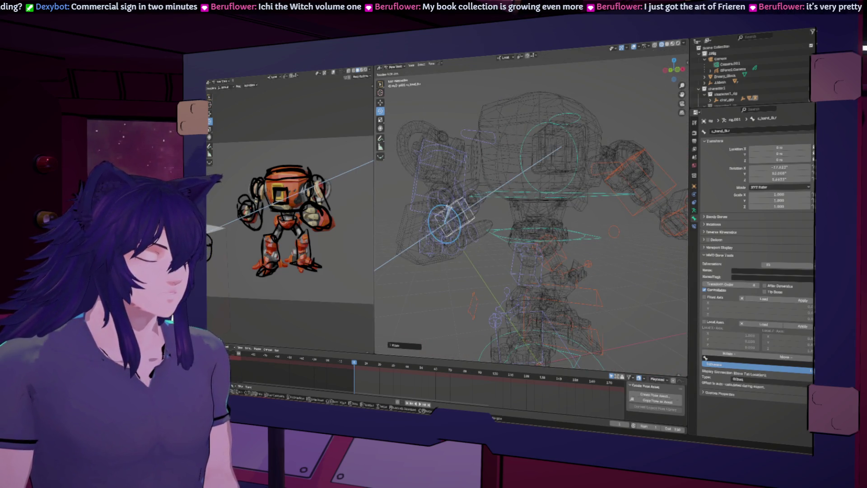
{"action": "left_click", "coordinate": [447, 209]}
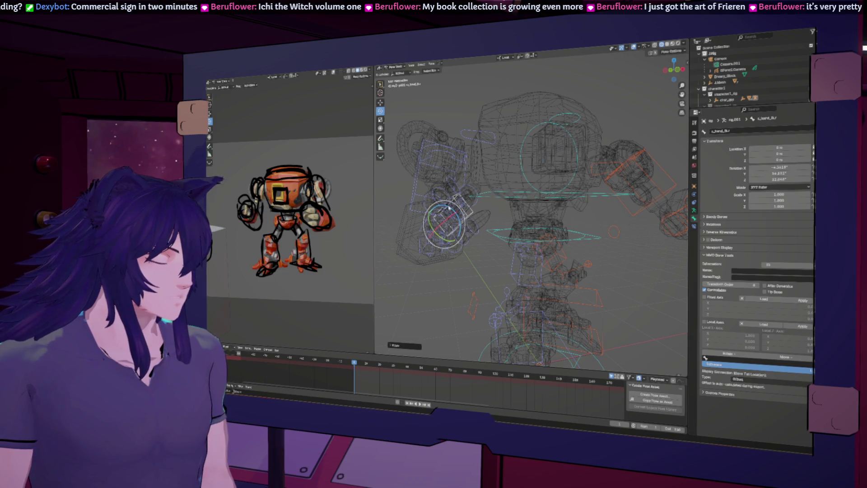
{"action": "middle_click_drag", "start_coordinate": [455, 205], "coordinate": [470, 218]}
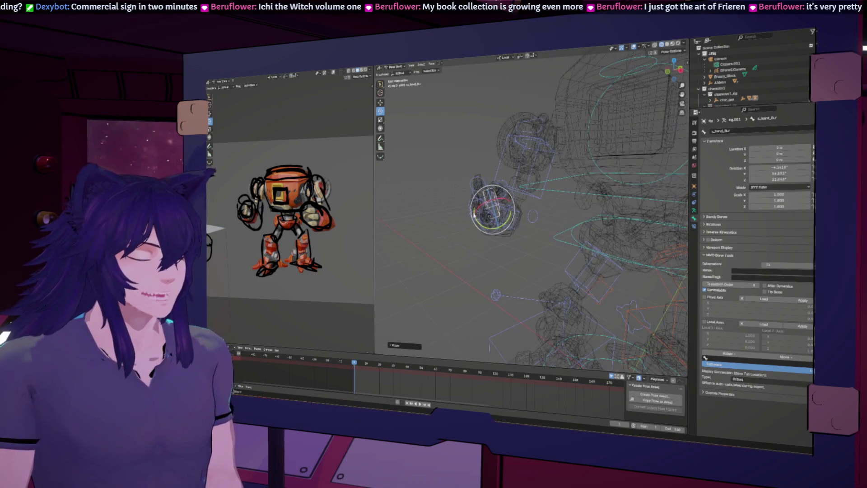
{"action": "mouse_move", "coordinate": [534, 222]}
{"action": "middle_mouse_down"}
{"action": "mouse_move", "coordinate": [590, 319]}
{"action": "mouse_move", "coordinate": [536, 287]}
{"action": "middle_mouse_up"}
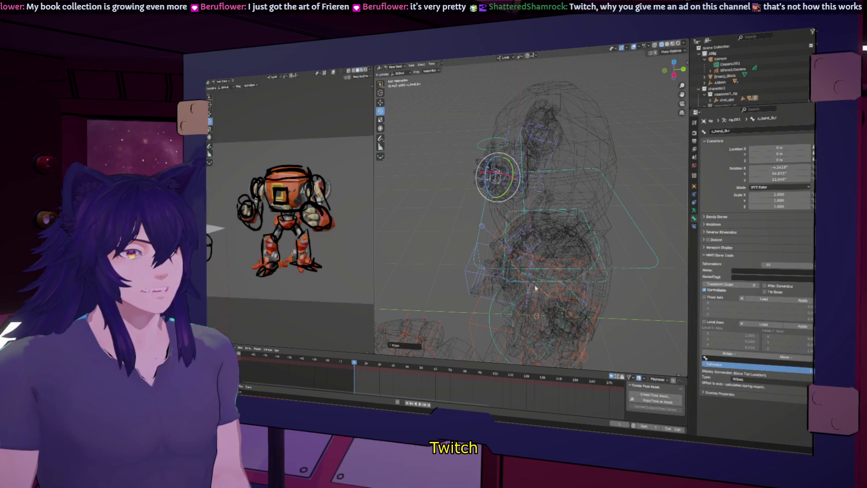
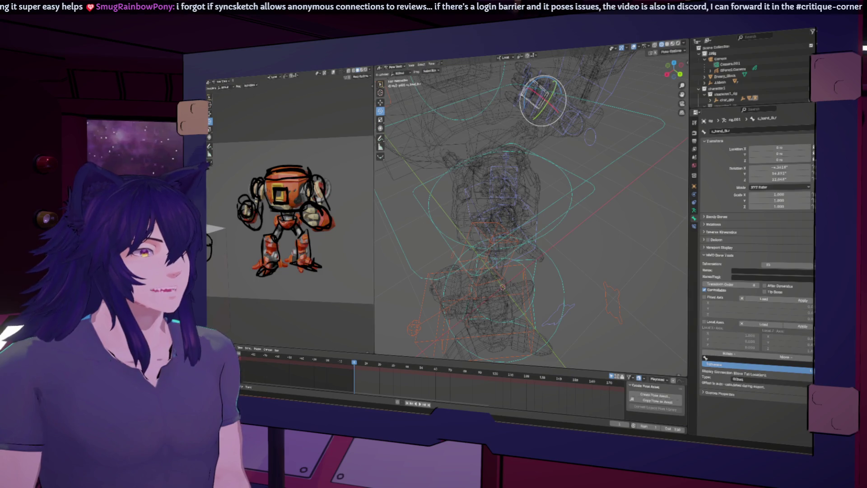
Step: Switch from the Blender robot rig to the SyncSketch boxing review in Chrome
{"action": "key", "text": "alt+Tab"}
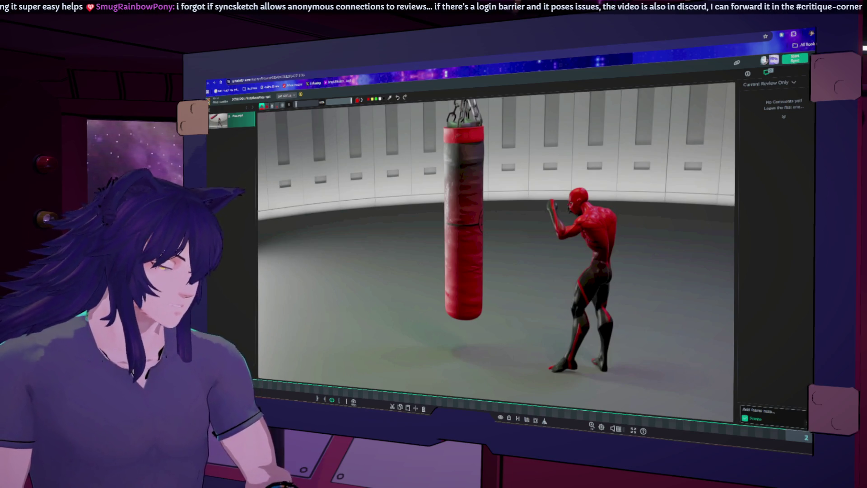
{"action": "key", "text": "space"}
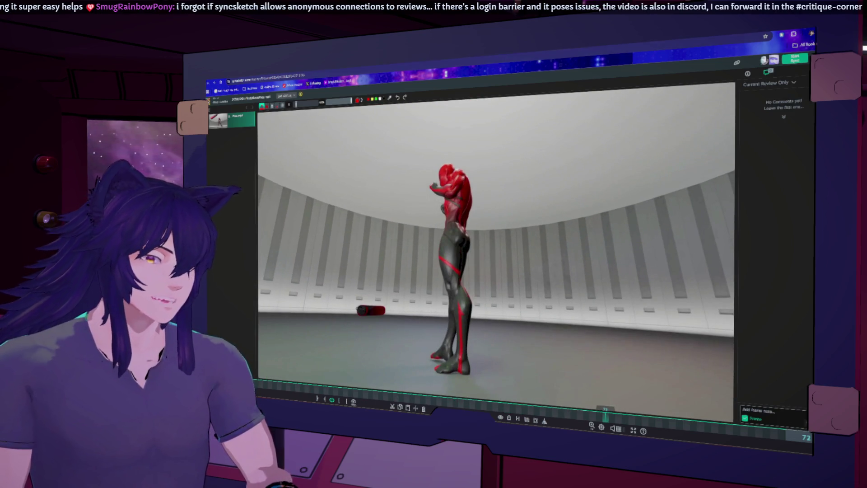
{"action": "key", "text": "alt+Tab"}
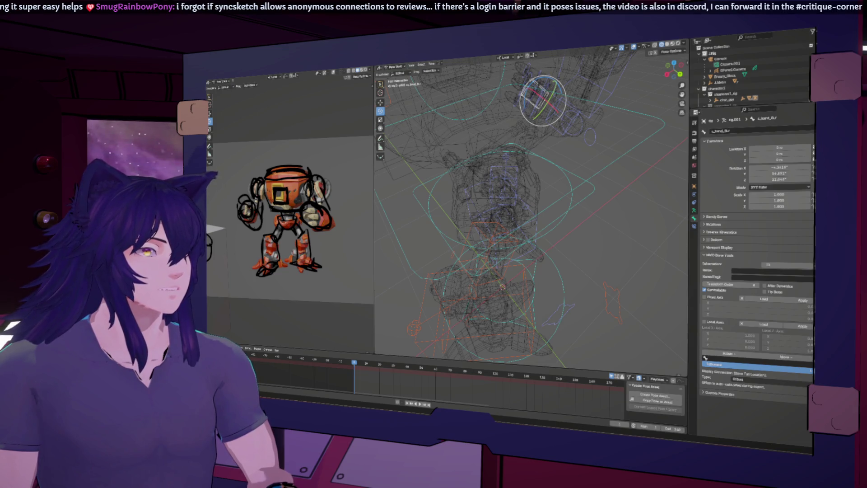
{"action": "key", "text": "alt+Tab"}
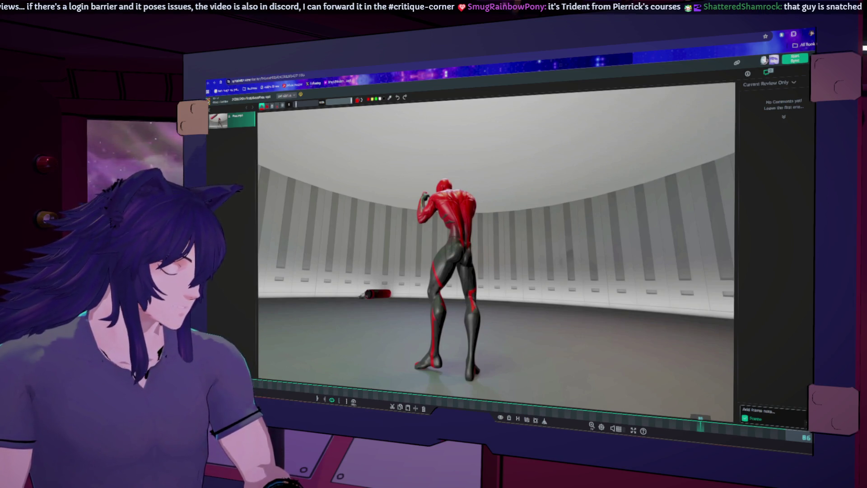
{"action": "key", "text": "space"}
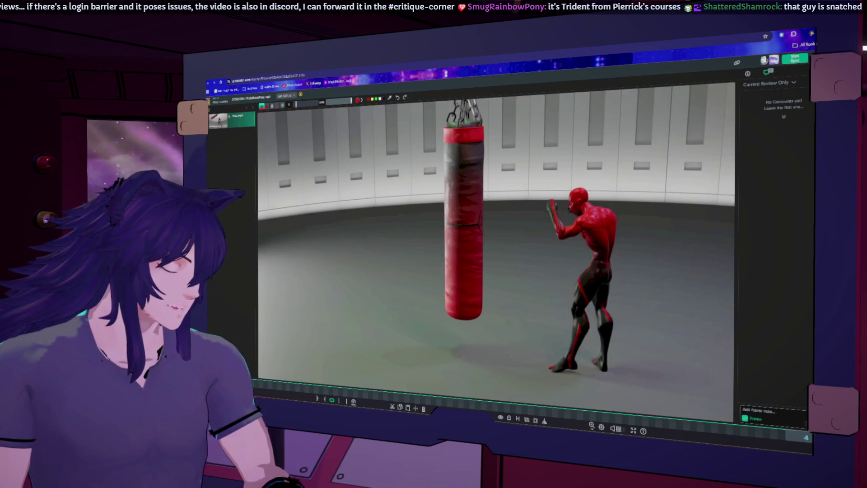
{"action": "left_click_drag", "start_coordinate": [299, 392], "coordinate": [415, 408]}
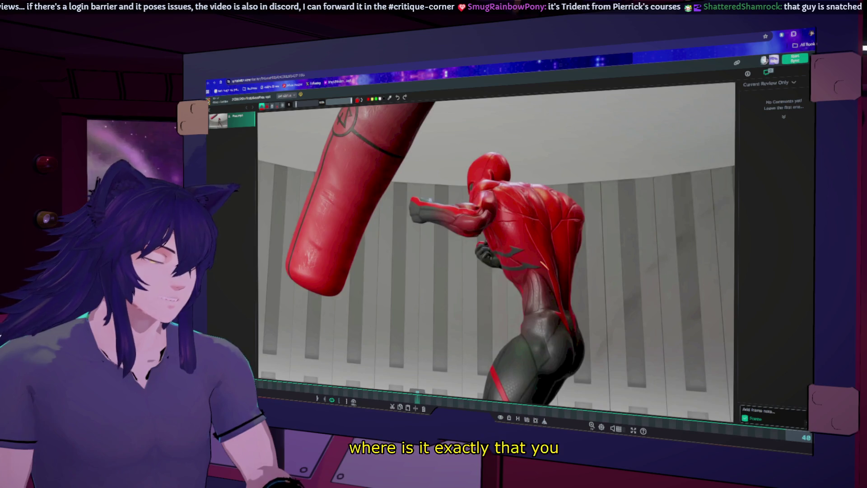
{"action": "left_click_drag", "start_coordinate": [440, 402], "coordinate": [481, 409]}
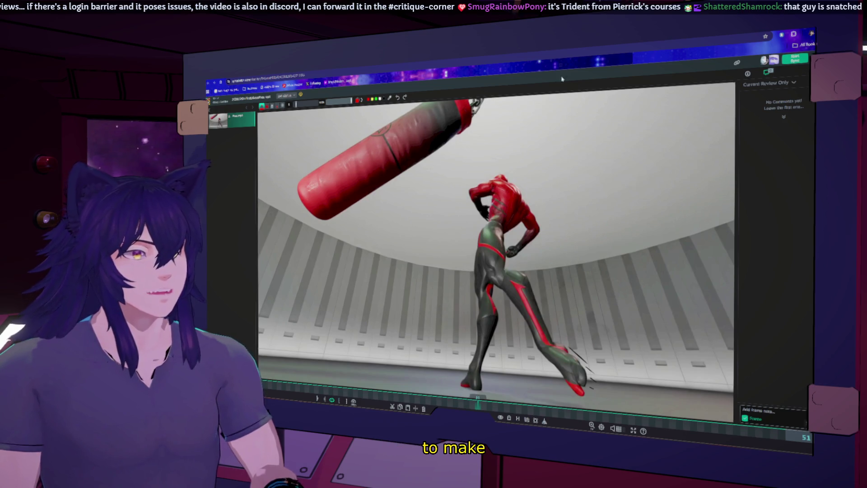
{"action": "mouse_move", "coordinate": [490, 409]}
{"action": "left_mouse_down"}
{"action": "mouse_move", "coordinate": [481, 403]}
{"action": "mouse_move", "coordinate": [611, 431]}
{"action": "mouse_move", "coordinate": [796, 437]}
{"action": "left_mouse_up"}
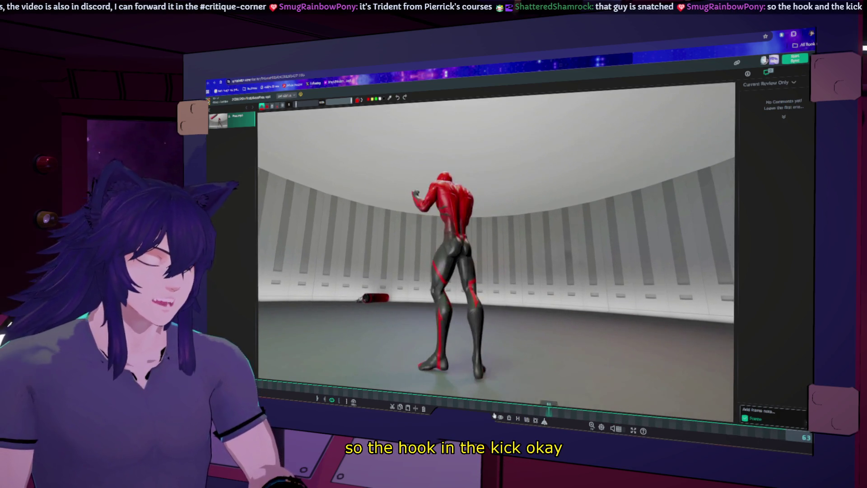
Step: Scrub back from frame 49 to frame 31 and play through the punch poses
{"action": "left_click", "coordinate": [469, 407]}
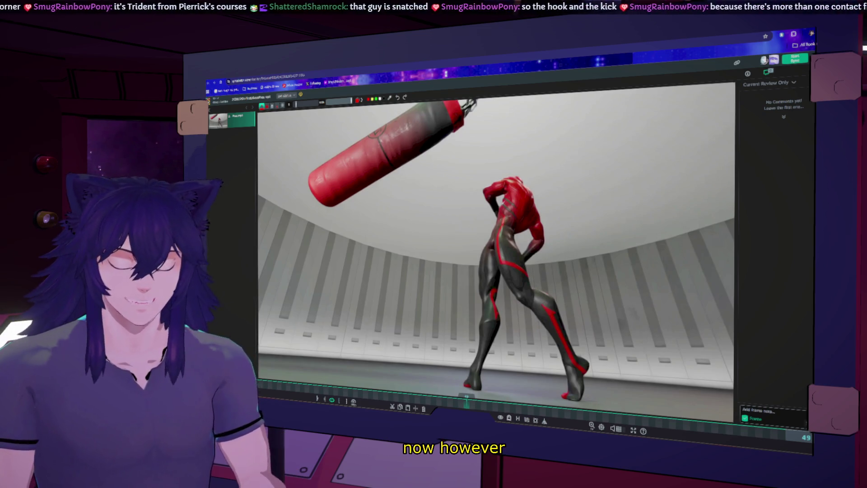
{"action": "left_click_drag", "start_coordinate": [411, 396], "coordinate": [353, 403]}
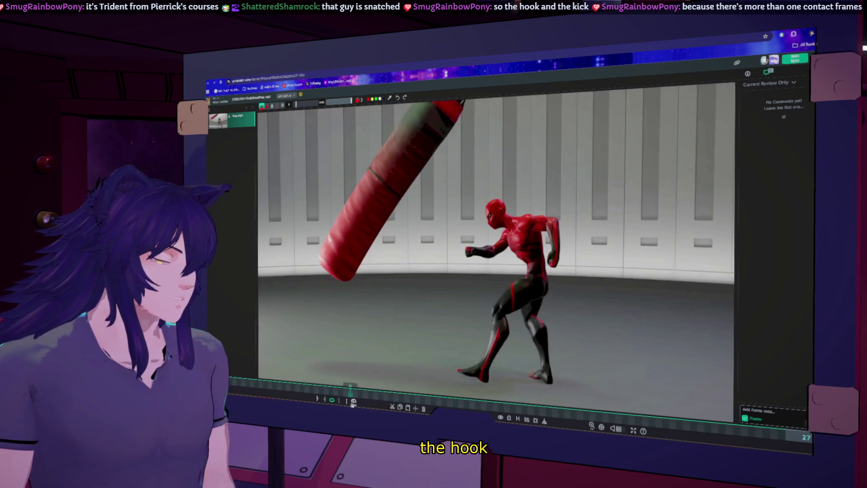
{"action": "key", "text": "space"}
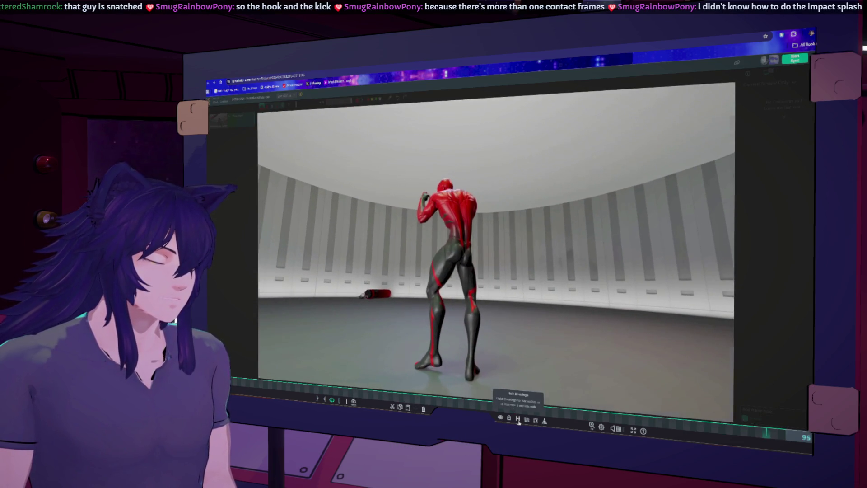
{"action": "key", "text": "space"}
Step: Check the hook at frame 42 and the kick at 53, settle on frame 50, and switch to Blender
{"action": "mouse_move", "coordinate": [420, 403]}
{"action": "left_mouse_down"}
{"action": "mouse_move", "coordinate": [494, 410]}
{"action": "mouse_move", "coordinate": [484, 412]}
{"action": "left_mouse_up"}
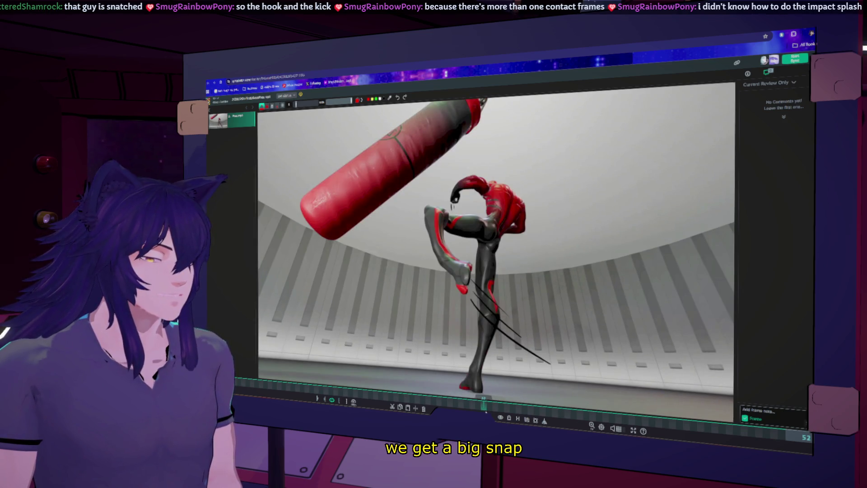
{"action": "left_click_drag", "start_coordinate": [483, 412], "coordinate": [489, 412]}
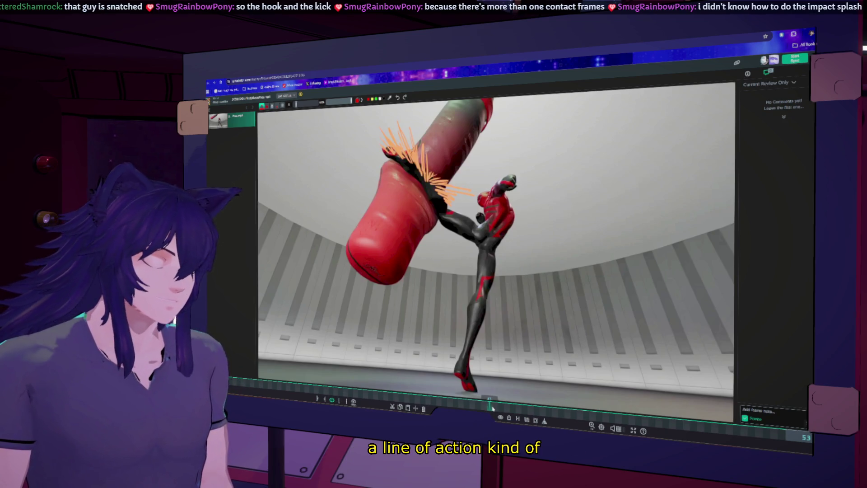
{"action": "left_click_drag", "start_coordinate": [492, 408], "coordinate": [471, 404]}
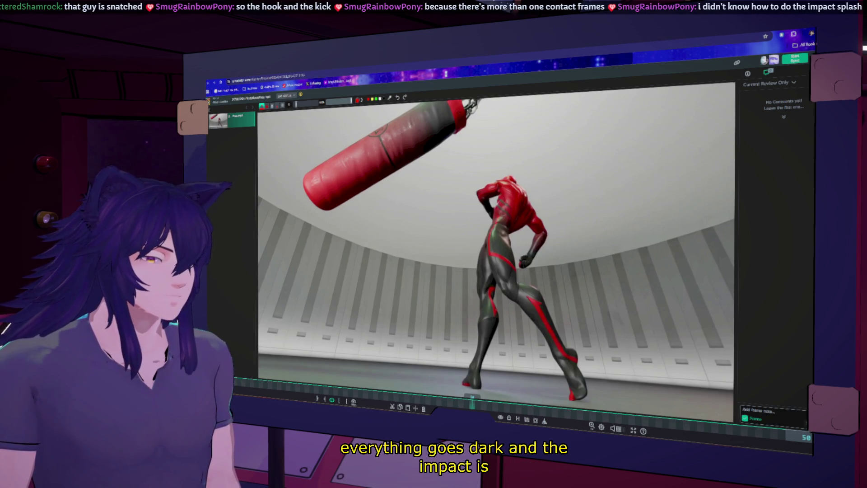
{"action": "key", "text": "alt+Tab"}
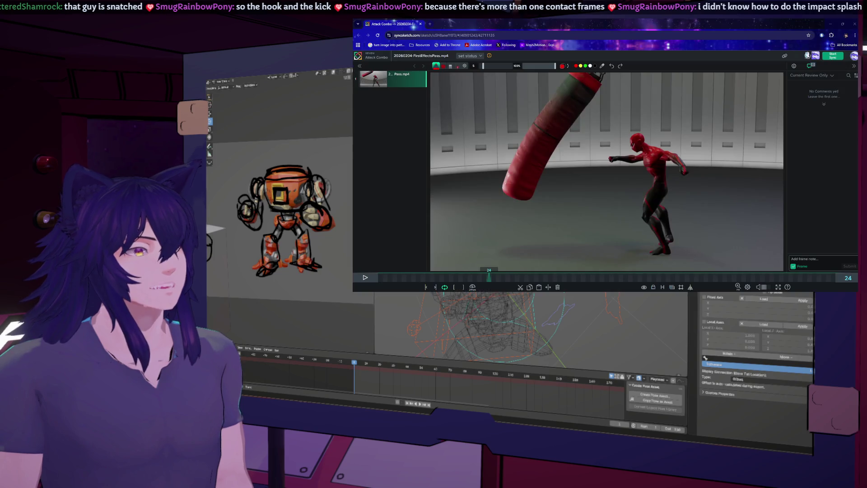
Step: Pause at frame 54, then inspect frame 14 and the impact splash frame after it
{"action": "mouse_move", "coordinate": [316, 406]}
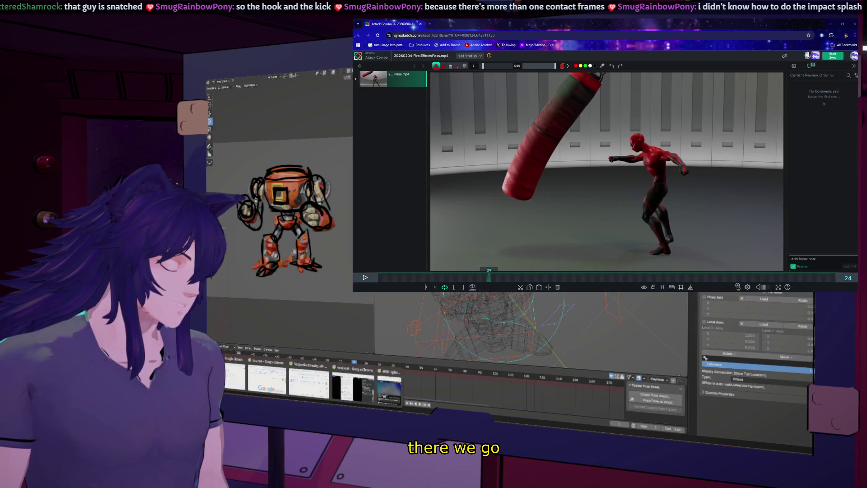
{"action": "mouse_move", "coordinate": [352, 411]}
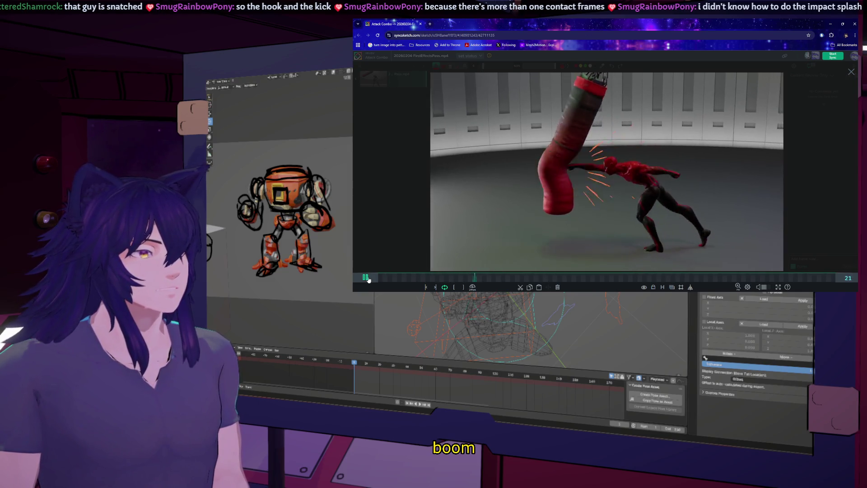
{"action": "left_click", "coordinate": [369, 279]}
{"action": "mouse_move", "coordinate": [398, 278]}
{"action": "left_mouse_down"}
{"action": "mouse_move", "coordinate": [473, 290]}
{"action": "mouse_move", "coordinate": [457, 289]}
{"action": "left_mouse_up"}
{"action": "left_click", "coordinate": [460, 276]}
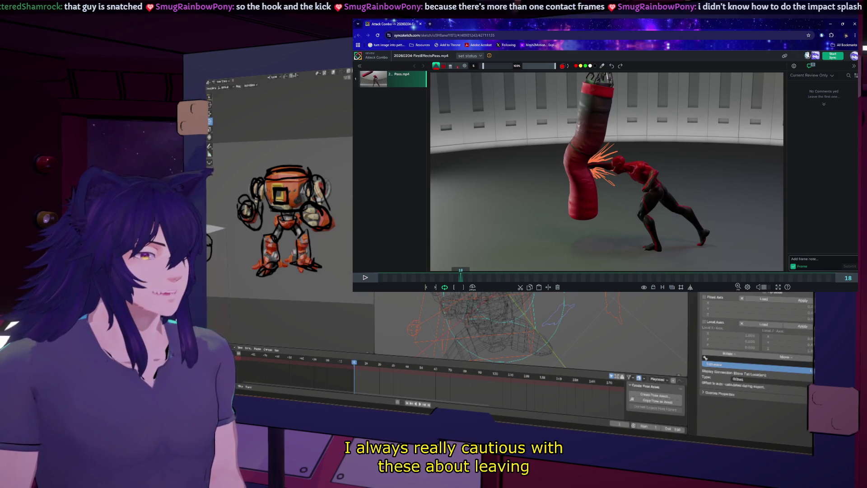
Step: Replay the punch from frame 8, pause it, and open a new browser tab
{"action": "left_click_drag", "start_coordinate": [461, 280], "coordinate": [414, 281]}
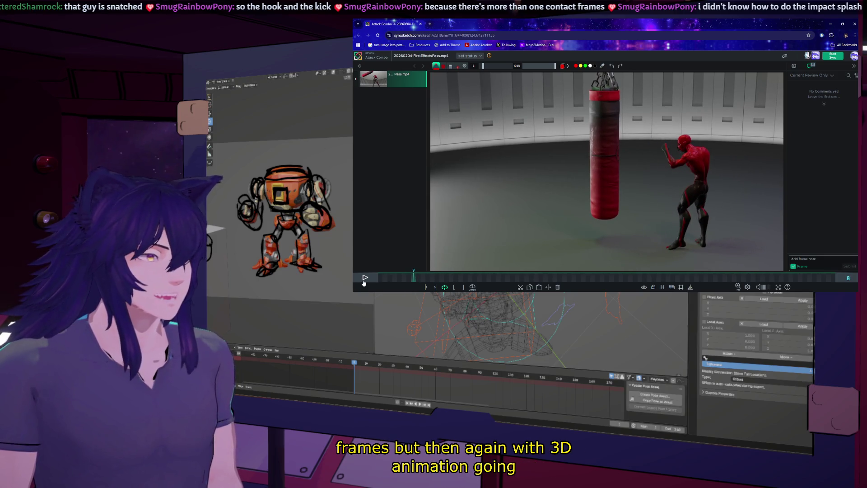
{"action": "left_click", "coordinate": [365, 278]}
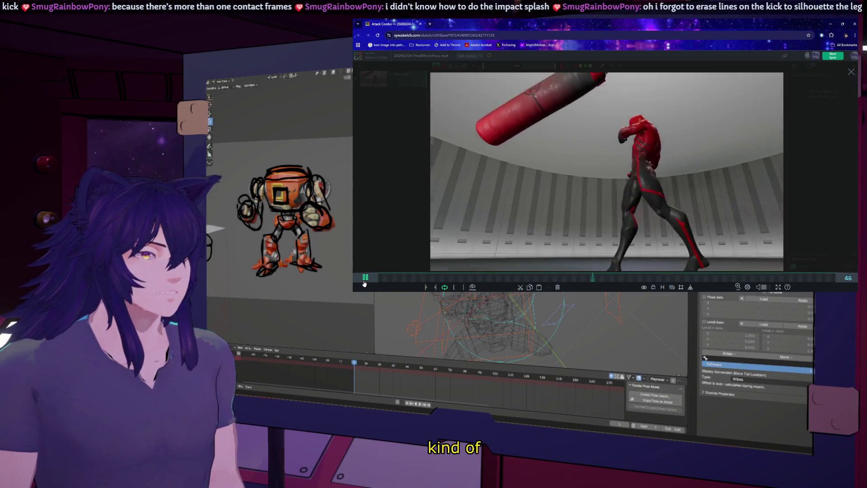
{"action": "left_click", "coordinate": [365, 282]}
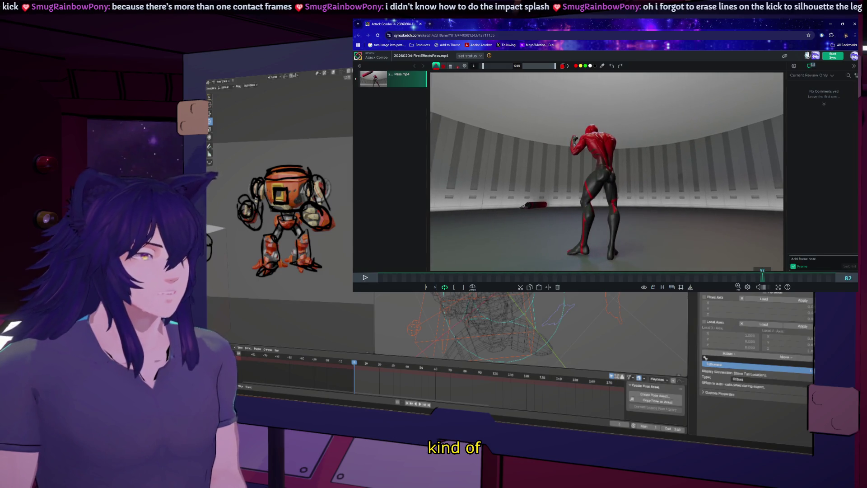
{"action": "left_click", "coordinate": [431, 24]}
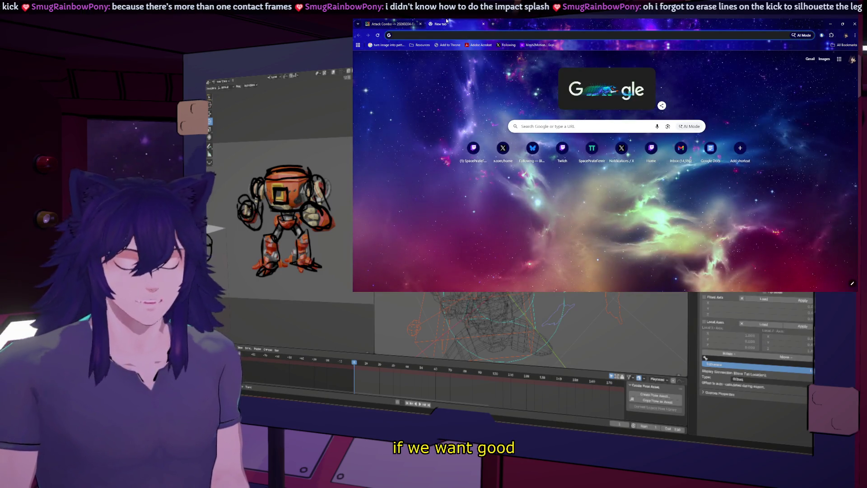
Step: Search Google for 'sakugabooru impact' and open the Sakugabooru impact frames tag page
{"action": "type", "text": "sak"}
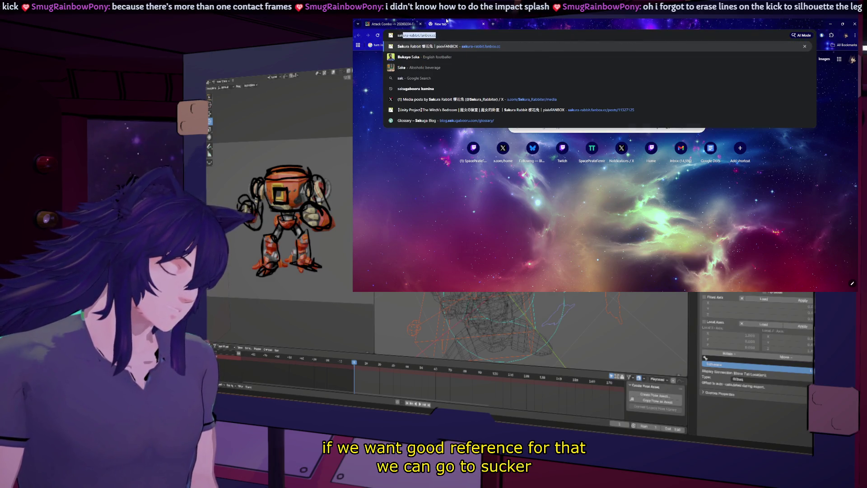
{"action": "type", "text": "ugabooru"}
{"action": "key", "text": "Return"}
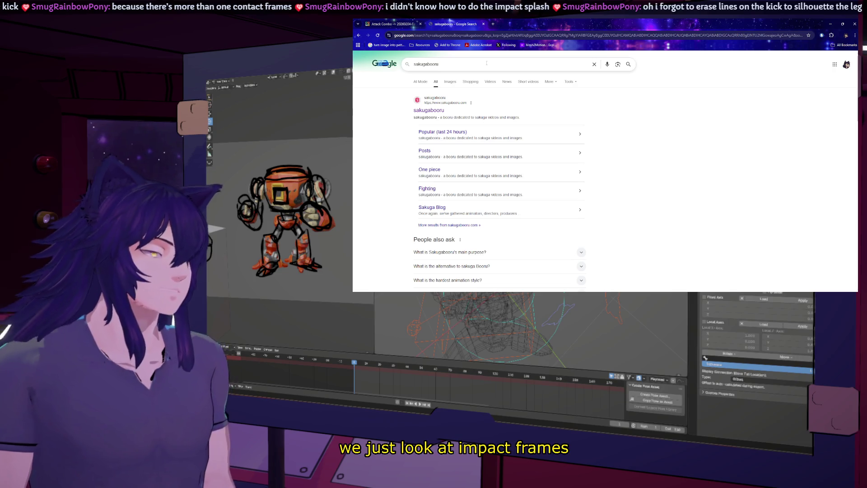
{"action": "type", "text": " impact"}
{"action": "key", "text": "Return"}
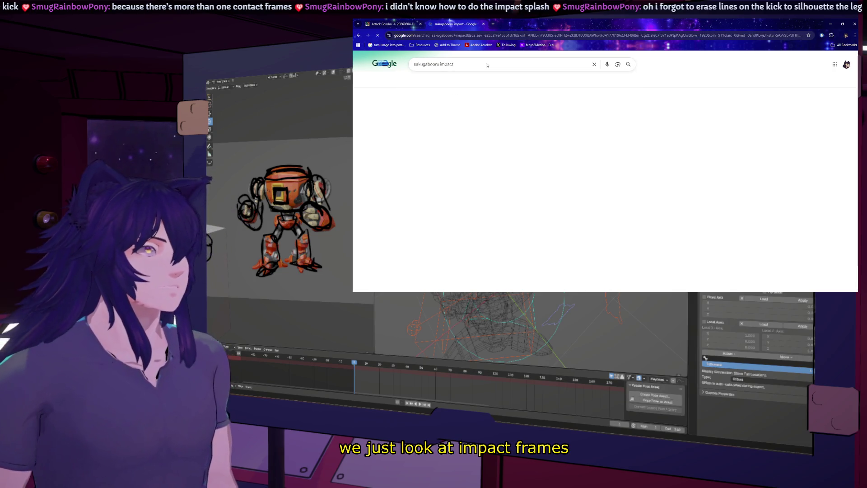
{"action": "left_click", "coordinate": [445, 111]}
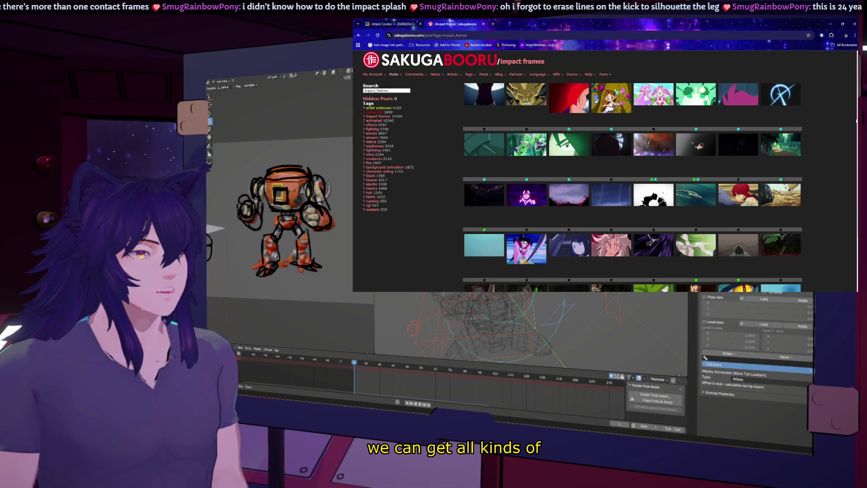
Step: Open an impact-frame clip's post, play it, rewind to about 0:02 and resume
{"action": "left_click", "coordinate": [655, 193]}
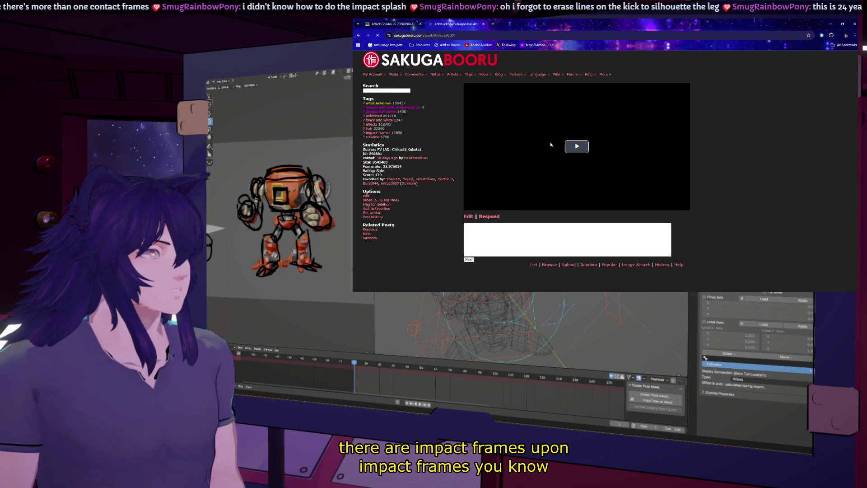
{"action": "left_click", "coordinate": [574, 146]}
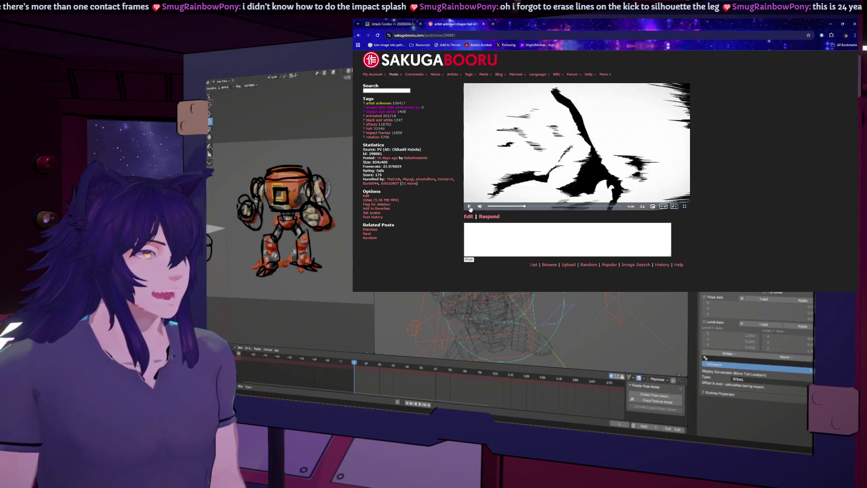
{"action": "key", "text": "space"}
{"action": "left_click_drag", "start_coordinate": [543, 210], "coordinate": [520, 209]}
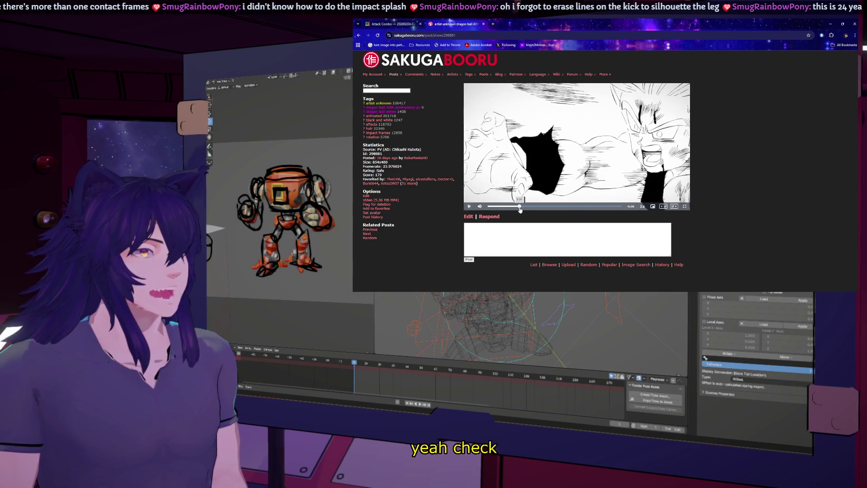
{"action": "left_click", "coordinate": [469, 207]}
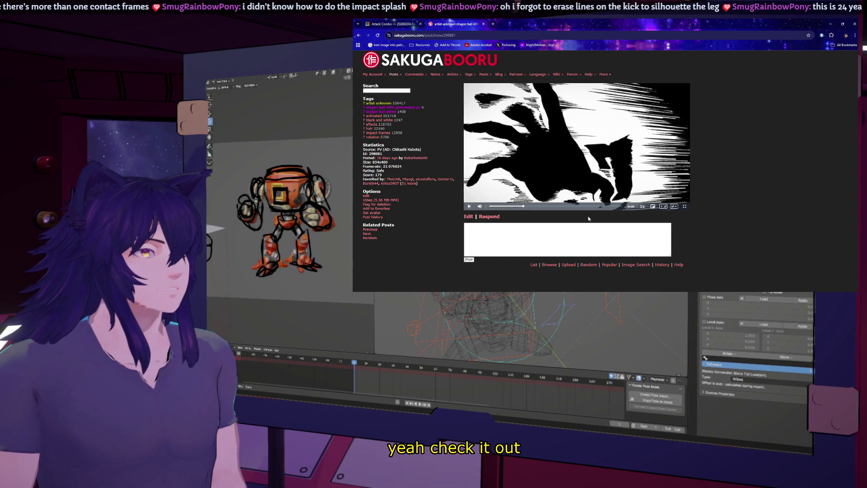
Step: Step frame by frame through the streak, white splash and black hand silhouette frames
{"action": "left_click", "coordinate": [664, 206]}
{"action": "left_click", "coordinate": [663, 207]}
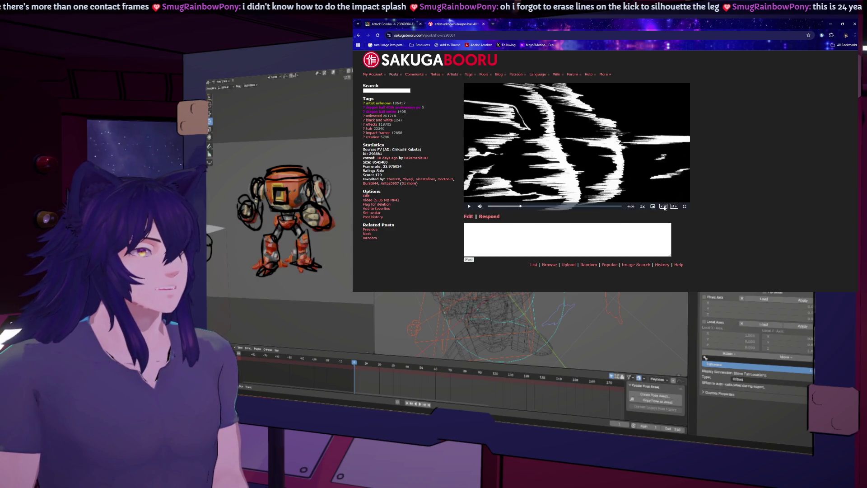
{"action": "left_click", "coordinate": [663, 206]}
{"action": "left_click", "coordinate": [663, 207]}
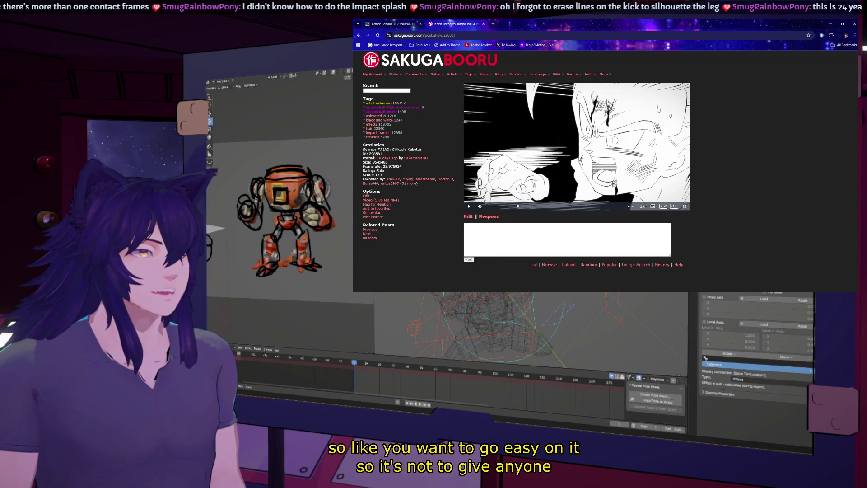
{"action": "left_click", "coordinate": [673, 206]}
{"action": "left_click", "coordinate": [674, 206]}
{"action": "left_click", "coordinate": [673, 207]}
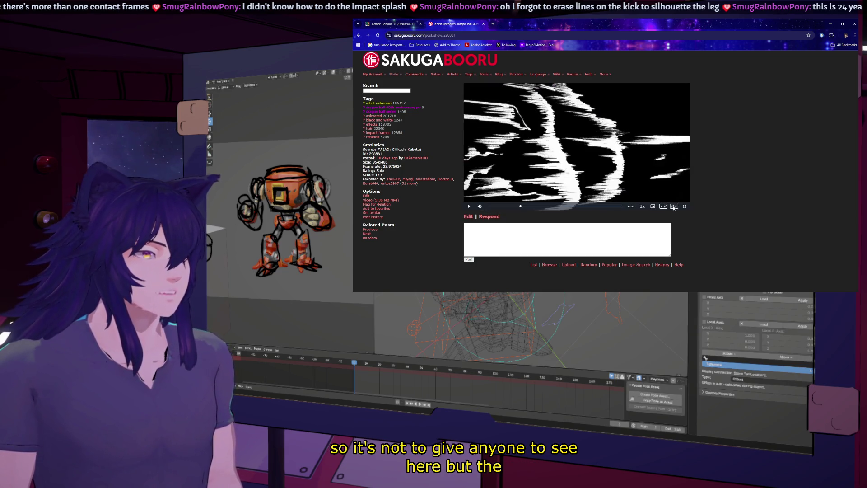
{"action": "left_click", "coordinate": [674, 206]}
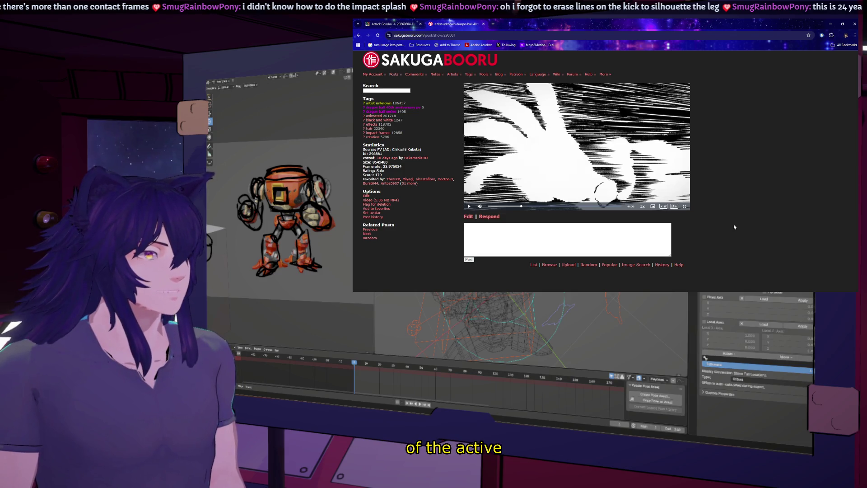
{"action": "left_click", "coordinate": [676, 208]}
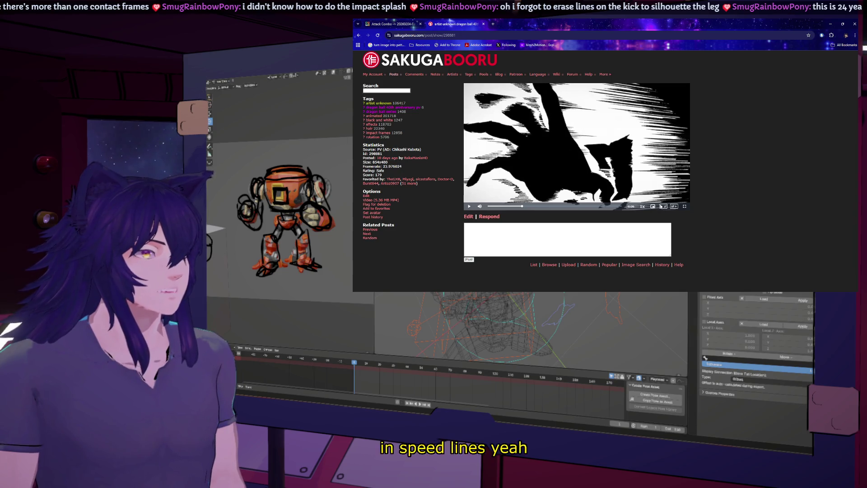
{"action": "left_click", "coordinate": [662, 207]}
{"action": "left_click", "coordinate": [674, 207]}
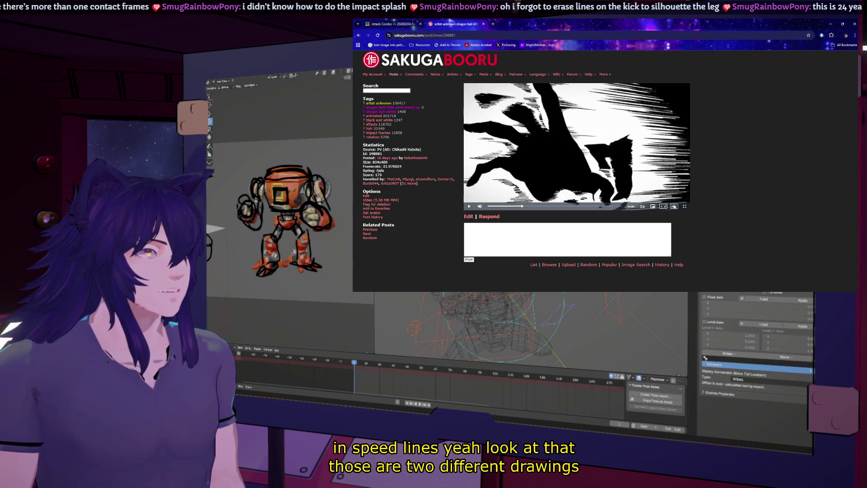
{"action": "left_click", "coordinate": [675, 206]}
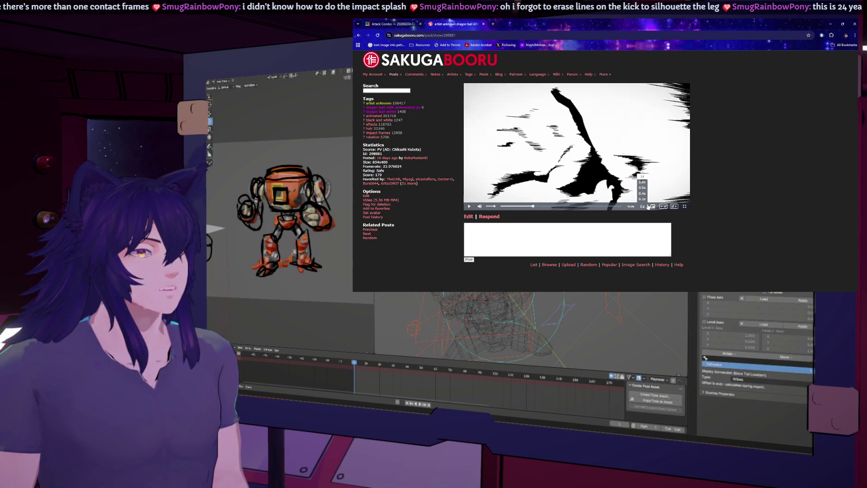
Step: Step through the white and dark splash frames to the hand, then play and pause on speed lines
{"action": "left_click", "coordinate": [672, 207]}
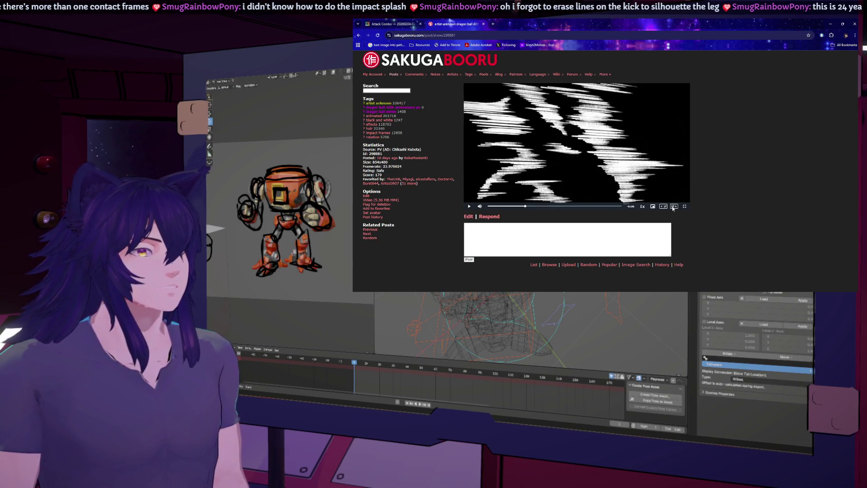
{"action": "left_click", "coordinate": [672, 206]}
{"action": "left_click", "coordinate": [672, 207]}
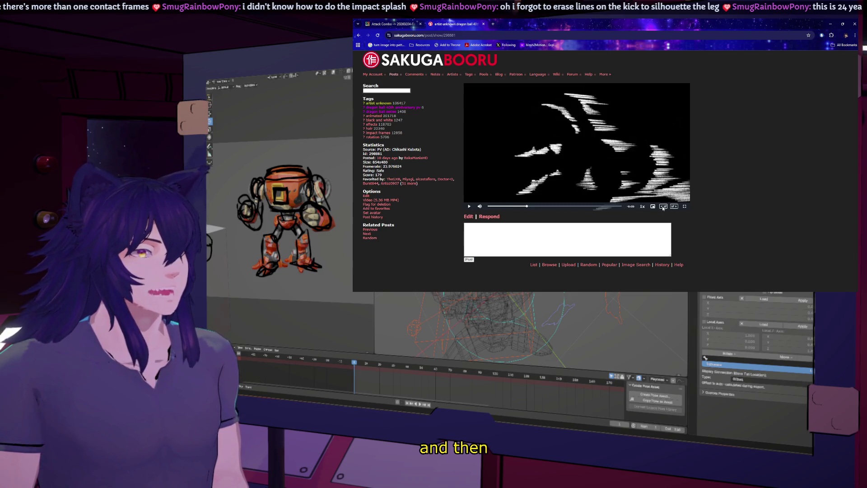
{"action": "left_click", "coordinate": [663, 207]}
{"action": "left_click", "coordinate": [673, 206]}
{"action": "left_click", "coordinate": [672, 206]}
{"action": "left_click", "coordinate": [673, 206]}
{"action": "left_click", "coordinate": [469, 206]}
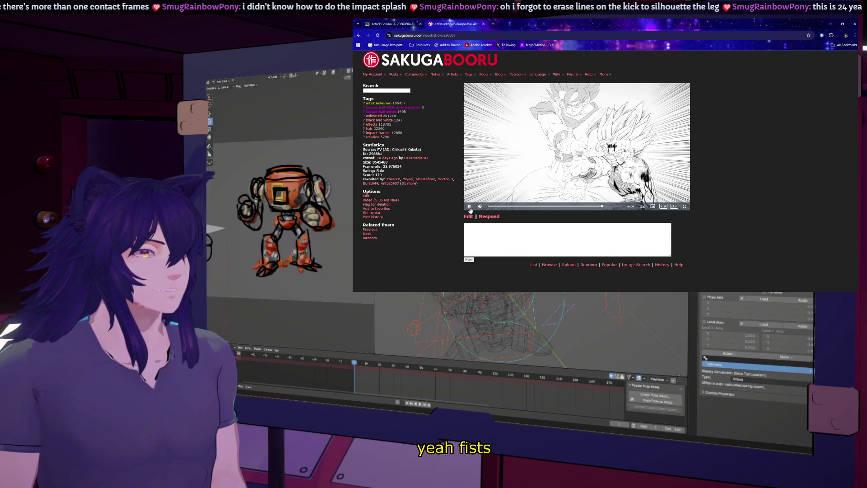
{"action": "left_click", "coordinate": [469, 207]}
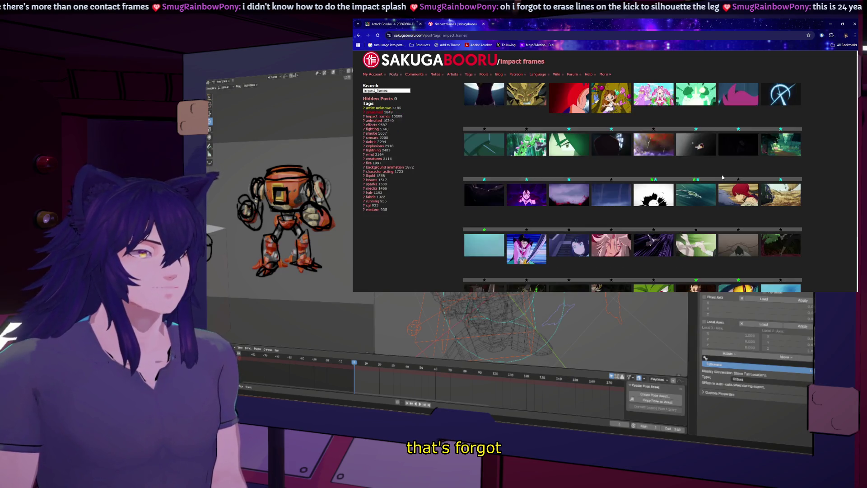
Step: Scroll the impact frames results, then return to the SyncSketch Attack Combo review
{"action": "scroll", "coordinate": [833, 168], "scroll_direction": "down", "scroll_amount": 3}
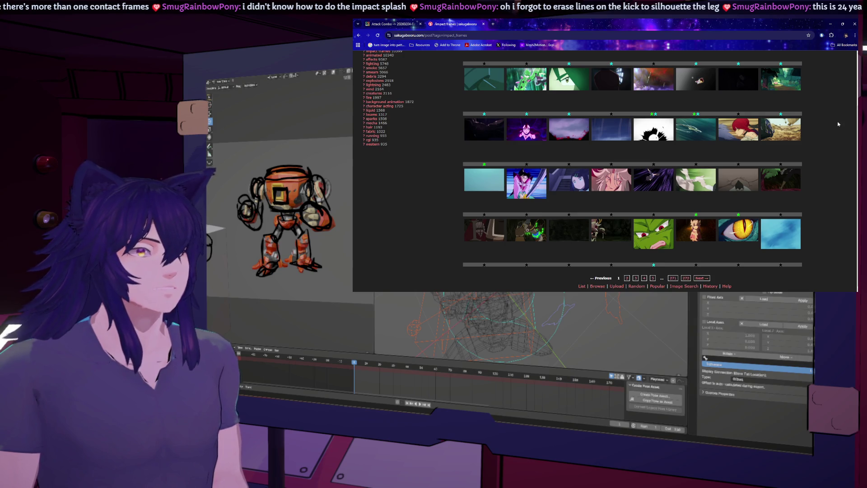
{"action": "scroll", "coordinate": [838, 124], "scroll_direction": "up", "scroll_amount": 3}
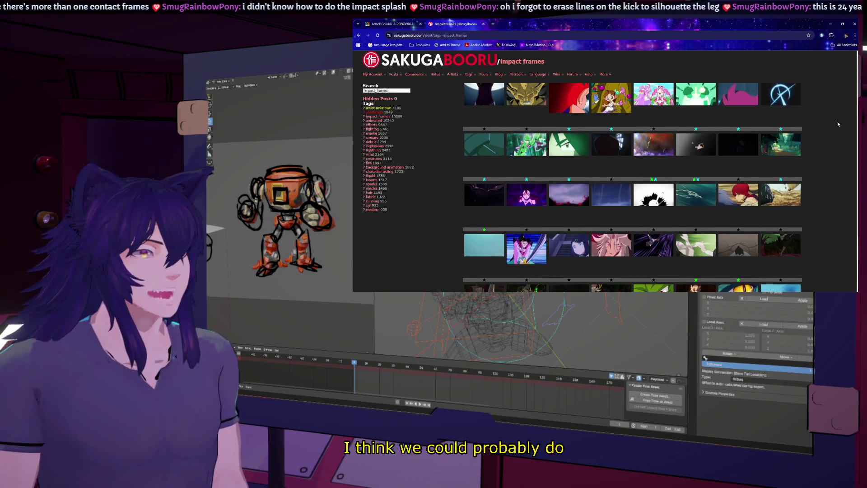
{"action": "left_click", "coordinate": [392, 22]}
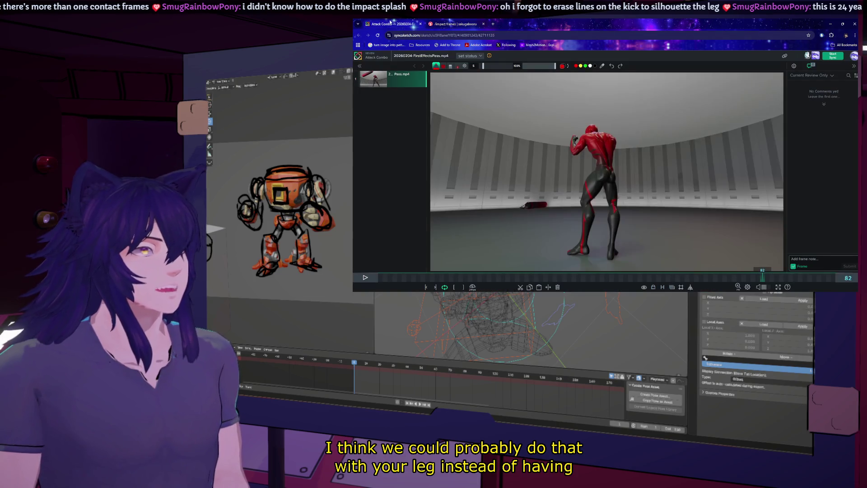
Step: Shrink the review window over Blender and scrub to the bag impact effect
{"action": "mouse_move", "coordinate": [591, 20]}
{"action": "left_mouse_down"}
{"action": "mouse_move", "coordinate": [440, 81]}
{"action": "mouse_move", "coordinate": [458, 176]}
{"action": "left_mouse_up"}
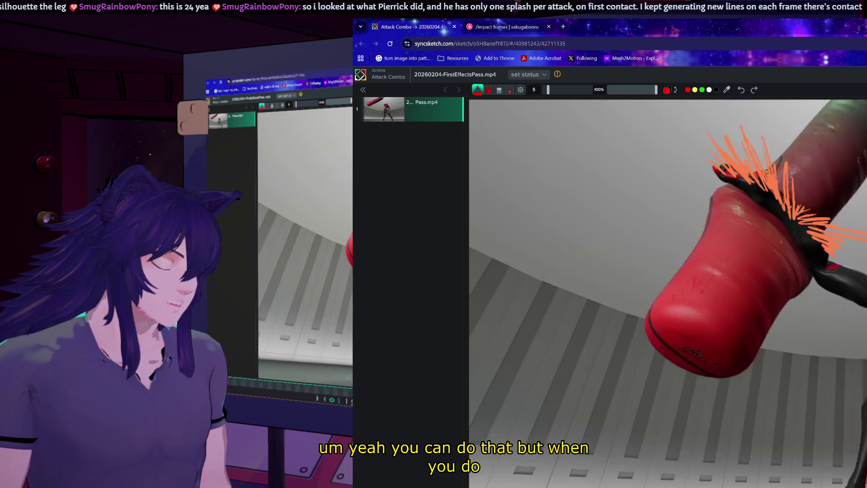
{"action": "left_click", "coordinate": [309, 391]}
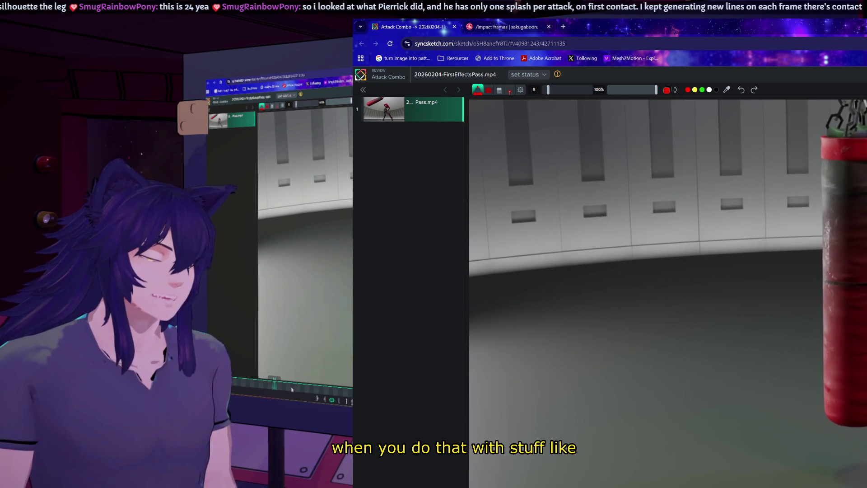
{"action": "left_click_drag", "start_coordinate": [303, 391], "coordinate": [232, 383]}
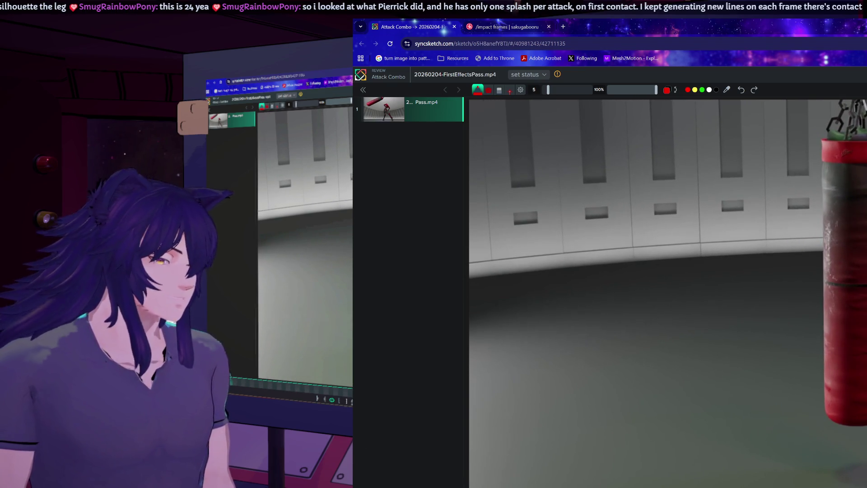
Step: Restore, minimize and bring back the review window, maximize it, and play the punching-bag clip
{"action": "double_click", "coordinate": [481, 27]}
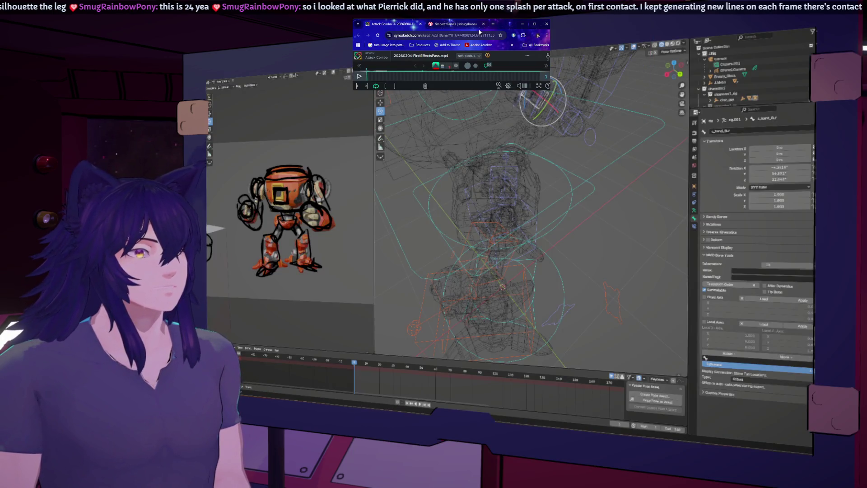
{"action": "left_click", "coordinate": [522, 23]}
{"action": "key", "text": "alt+Tab"}
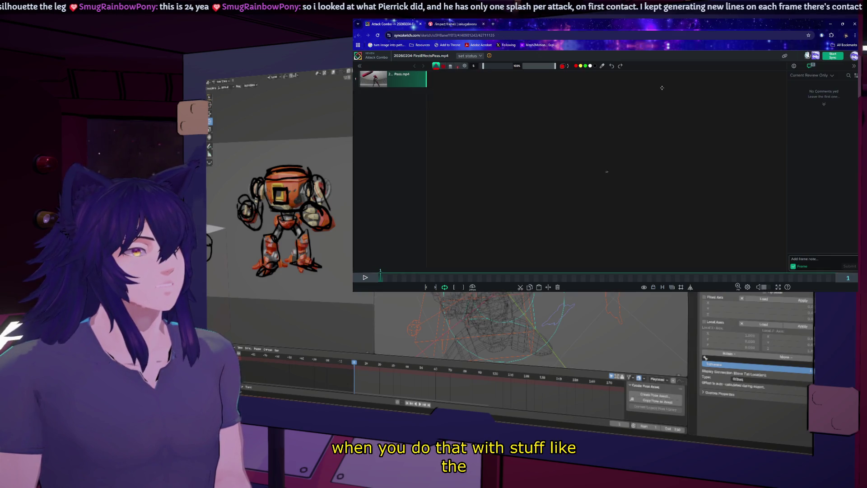
{"action": "key", "text": "super+Up"}
{"action": "left_click", "coordinate": [366, 277]}
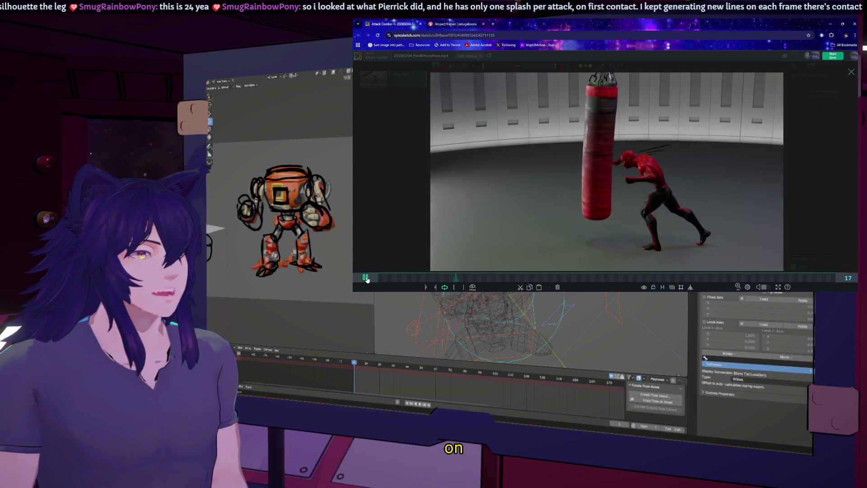
Step: Scrub frames 16, 20, 22, 23, 27 through 38 to study where the orange impact lines hit
{"action": "mouse_move", "coordinate": [389, 278]}
{"action": "left_mouse_down"}
{"action": "mouse_move", "coordinate": [457, 280]}
{"action": "mouse_move", "coordinate": [436, 280]}
{"action": "left_mouse_up"}
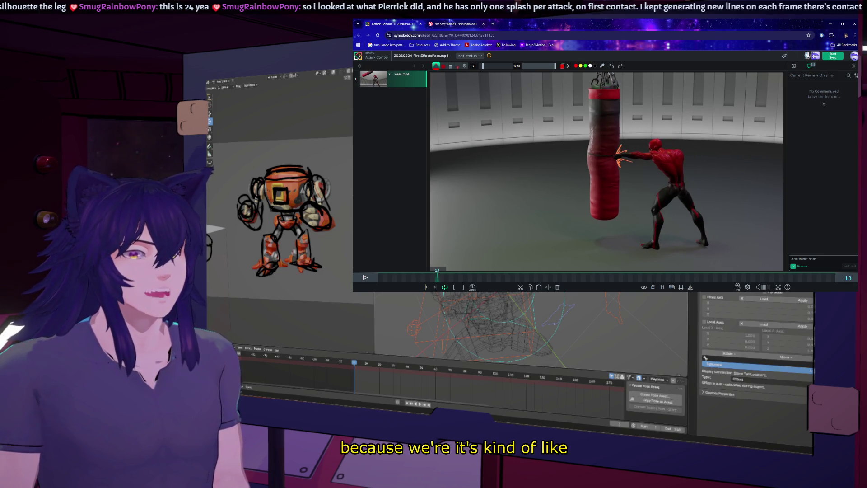
{"action": "mouse_move", "coordinate": [439, 278]}
{"action": "left_mouse_down"}
{"action": "mouse_move", "coordinate": [483, 281]}
{"action": "mouse_move", "coordinate": [456, 281]}
{"action": "mouse_move", "coordinate": [463, 282]}
{"action": "left_mouse_up"}
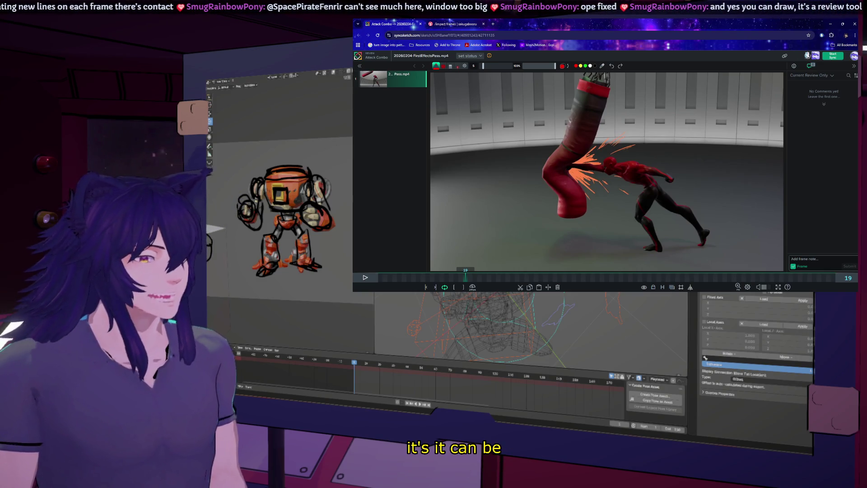
{"action": "mouse_move", "coordinate": [468, 280]}
{"action": "left_mouse_down"}
{"action": "mouse_move", "coordinate": [479, 278]}
{"action": "mouse_move", "coordinate": [472, 278]}
{"action": "left_mouse_up"}
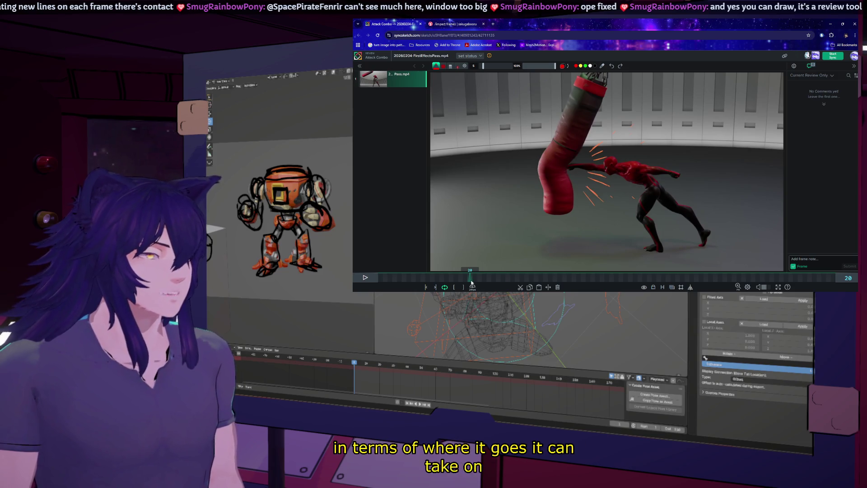
{"action": "left_click_drag", "start_coordinate": [472, 282], "coordinate": [482, 281]}
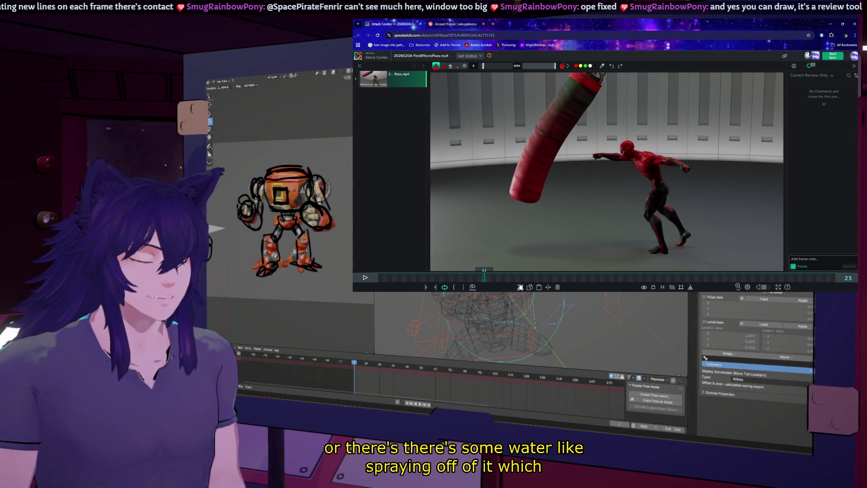
{"action": "left_click_drag", "start_coordinate": [487, 277], "coordinate": [531, 282]}
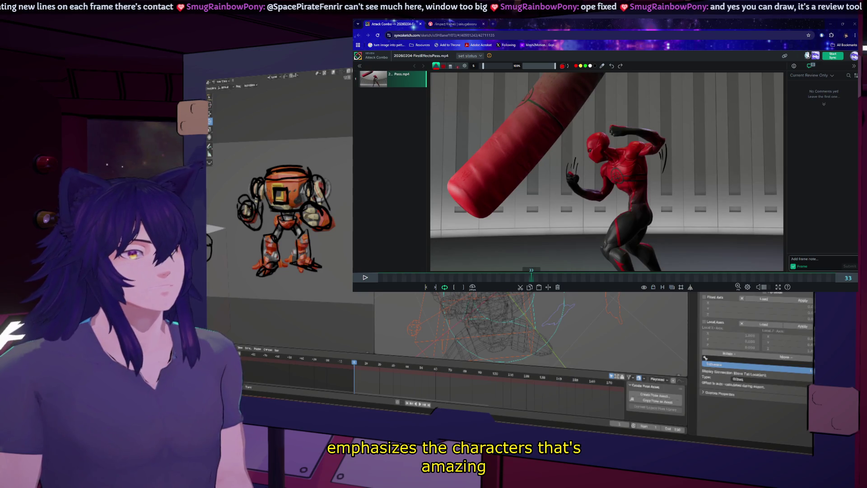
{"action": "left_click", "coordinate": [535, 280]}
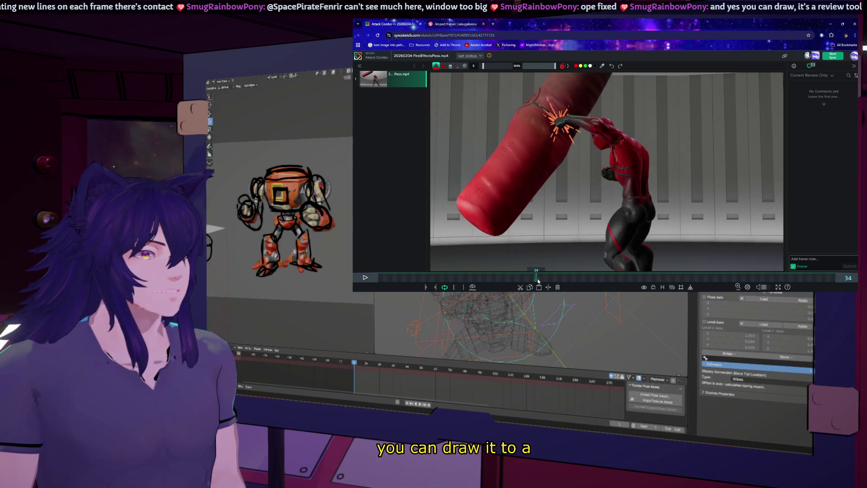
{"action": "mouse_move", "coordinate": [535, 282]}
{"action": "left_mouse_down"}
{"action": "mouse_move", "coordinate": [561, 279]}
{"action": "mouse_move", "coordinate": [533, 283]}
{"action": "left_mouse_up"}
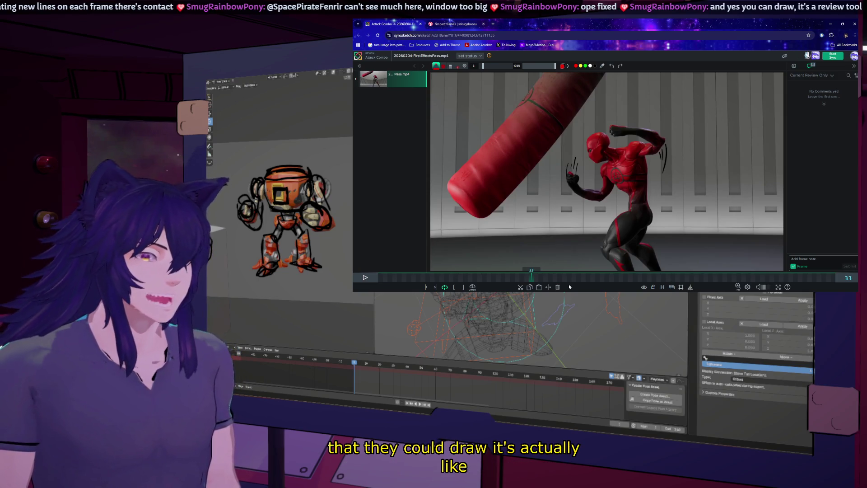
{"action": "mouse_move", "coordinate": [536, 282]}
{"action": "left_mouse_down"}
{"action": "mouse_move", "coordinate": [556, 282]}
{"action": "mouse_move", "coordinate": [476, 282]}
{"action": "left_mouse_up"}
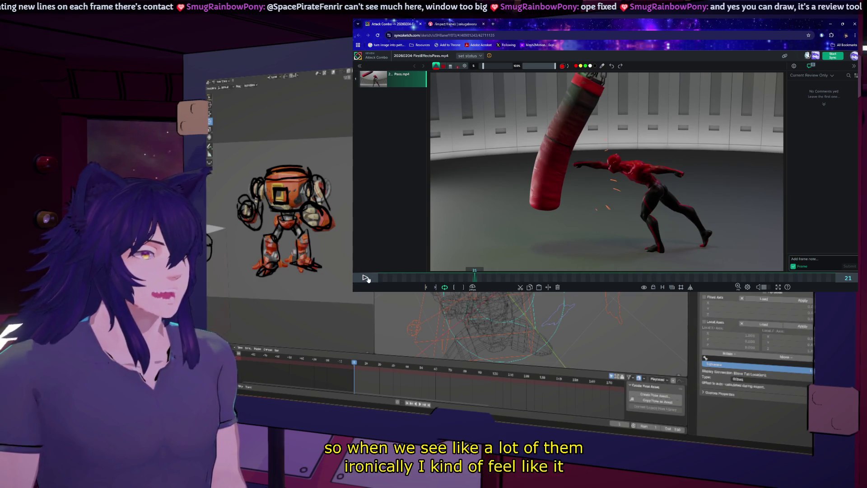
Step: Play from frame 21, replay from frame 15, and park the clip at frame 35
{"action": "left_click", "coordinate": [365, 277]}
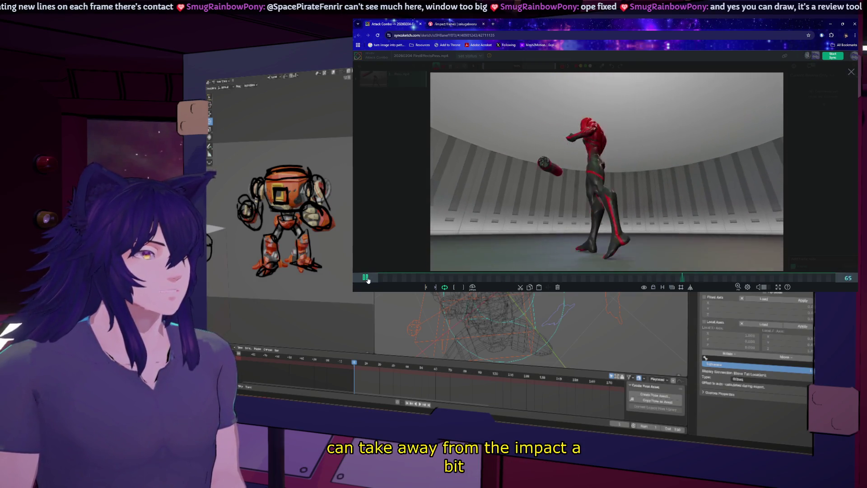
{"action": "key", "text": "space"}
{"action": "left_click", "coordinate": [442, 281]}
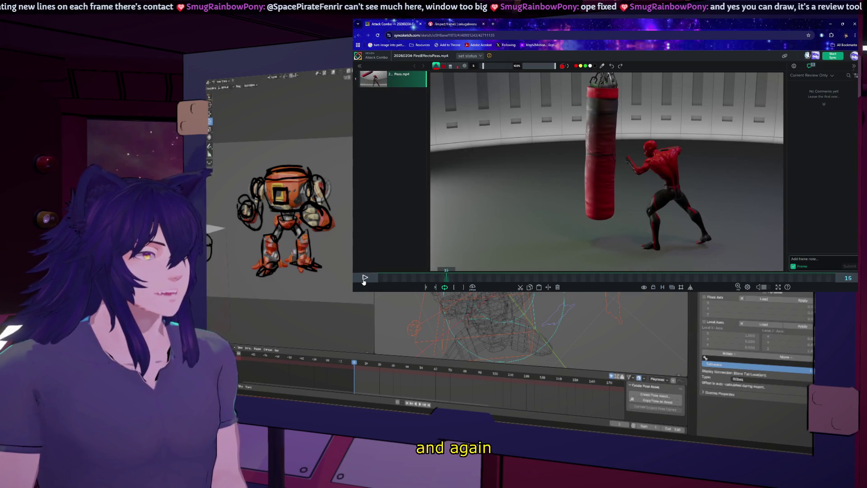
{"action": "left_click", "coordinate": [365, 278]}
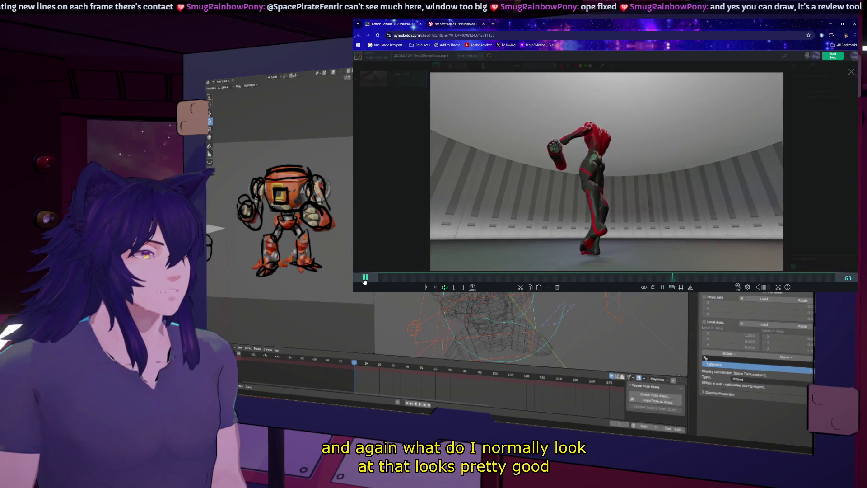
{"action": "left_click", "coordinate": [364, 278]}
{"action": "mouse_move", "coordinate": [523, 278]}
{"action": "left_mouse_down"}
{"action": "mouse_move", "coordinate": [537, 280]}
{"action": "mouse_move", "coordinate": [494, 280]}
{"action": "mouse_move", "coordinate": [548, 288]}
{"action": "left_mouse_up"}
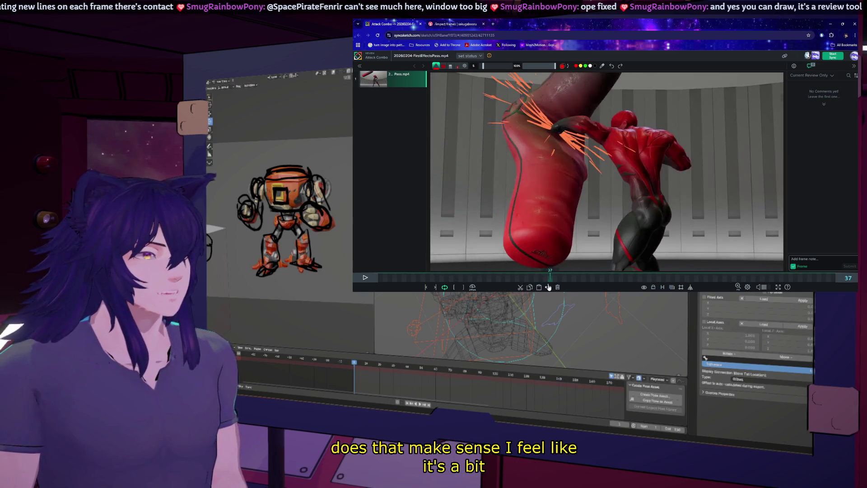
Step: Flip between contact frames 35, 36 and 37 with the arrow keys
{"action": "key", "text": "Left"}
{"action": "key", "text": "Left"}
{"action": "key", "text": "Left"}
{"action": "key", "text": "Right"}
{"action": "key", "text": "Right"}
{"action": "key", "text": "Left"}
{"action": "key", "text": "Right"}
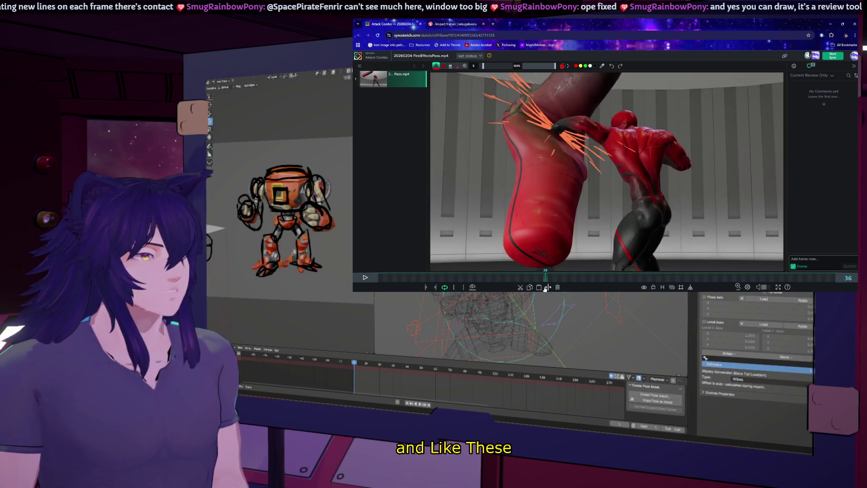
{"action": "key", "text": "Right"}
{"action": "key", "text": "Left"}
{"action": "key", "text": "Right"}
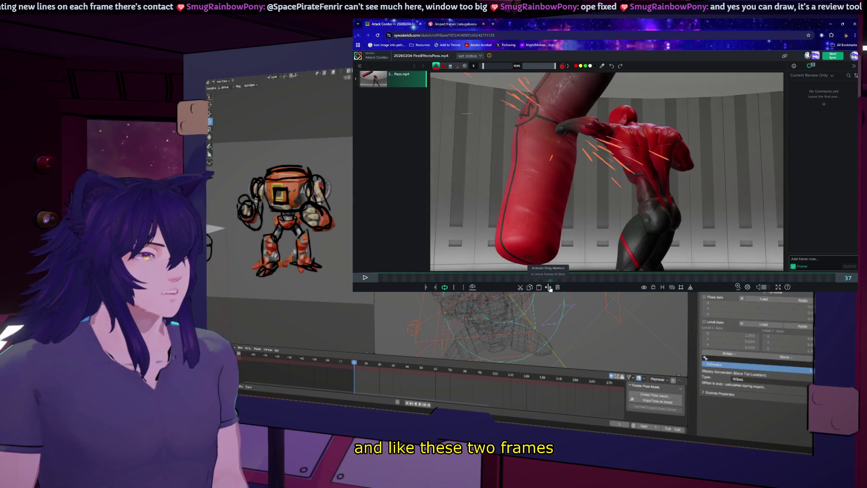
{"action": "key", "text": "Left"}
{"action": "key", "text": "Left"}
{"action": "key", "text": "Left"}
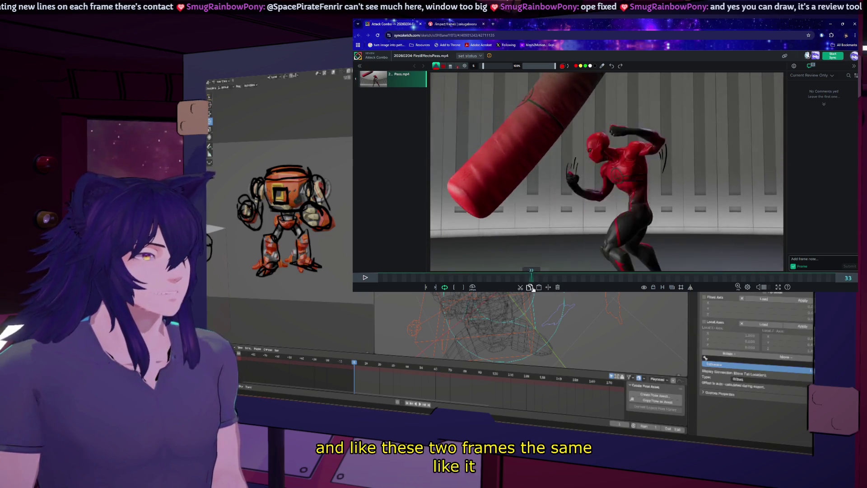
{"action": "key", "text": "Right"}
{"action": "key", "text": "Right"}
{"action": "key", "text": "Right"}
{"action": "key", "text": "Right"}
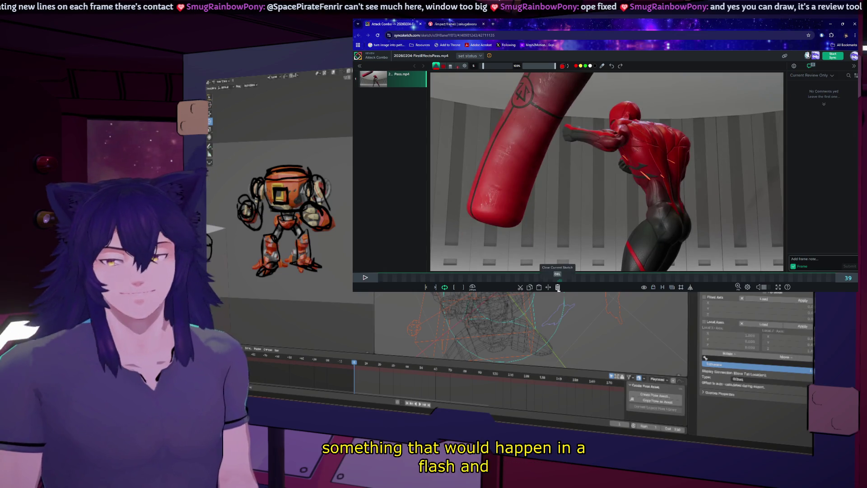
Step: Play on from frame 47, rewind to frame 51, and shrink the review window
{"action": "key", "text": "Right"}
{"action": "key", "text": "Right"}
{"action": "key", "text": "Right"}
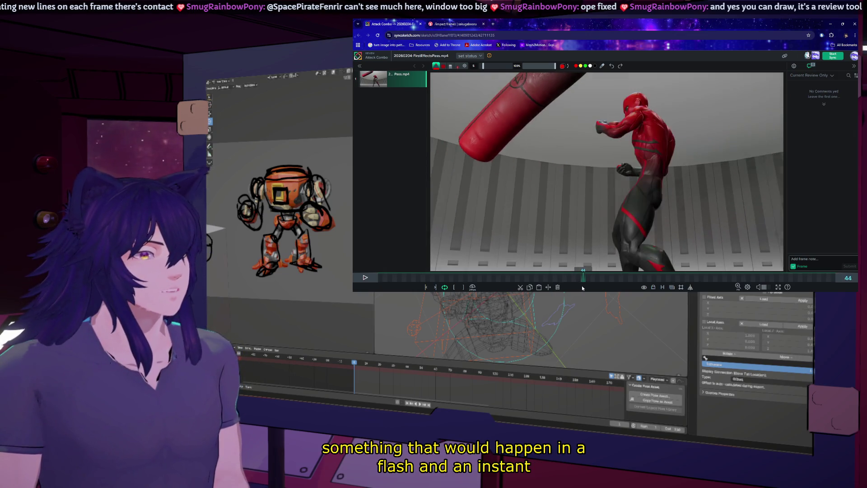
{"action": "key", "text": "space"}
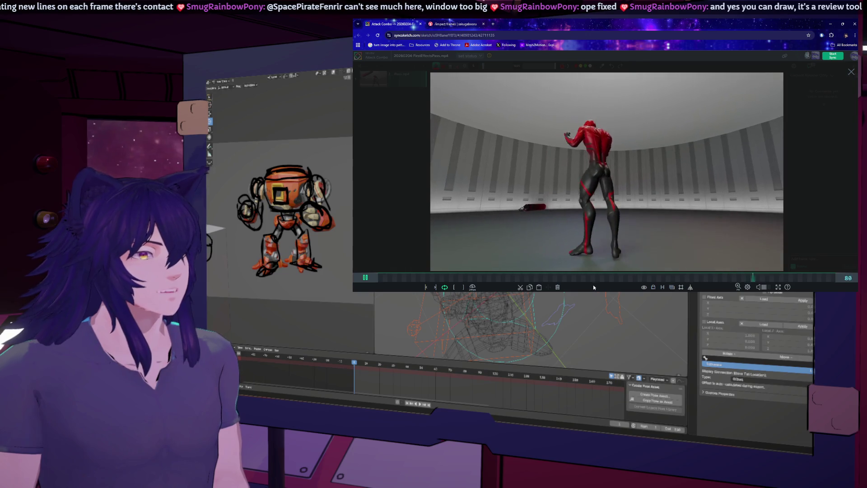
{"action": "left_click_drag", "start_coordinate": [567, 278], "coordinate": [624, 277]}
{"action": "mouse_move", "coordinate": [627, 18]}
{"action": "left_mouse_down"}
{"action": "mouse_move", "coordinate": [468, 36]}
{"action": "mouse_move", "coordinate": [514, 27]}
{"action": "left_mouse_up"}
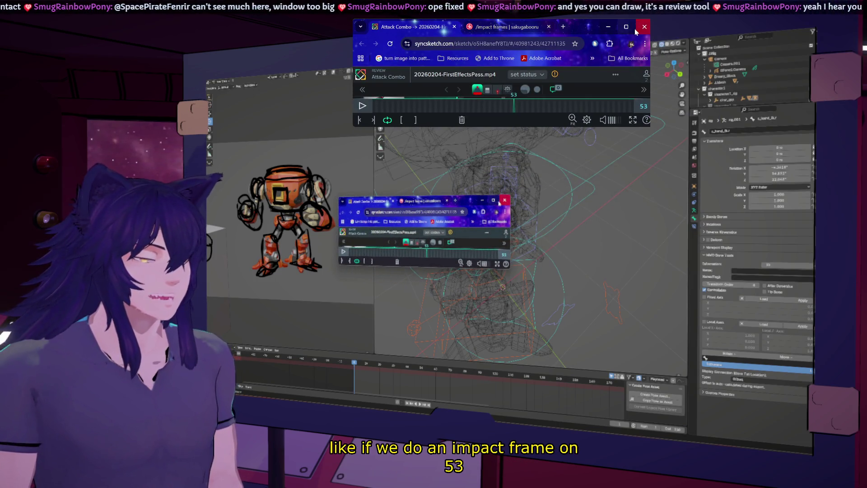
Step: Maximize the review on frame 53 and pick the pen and a brush, triggering the upgrade prompt
{"action": "left_click", "coordinate": [627, 27]}
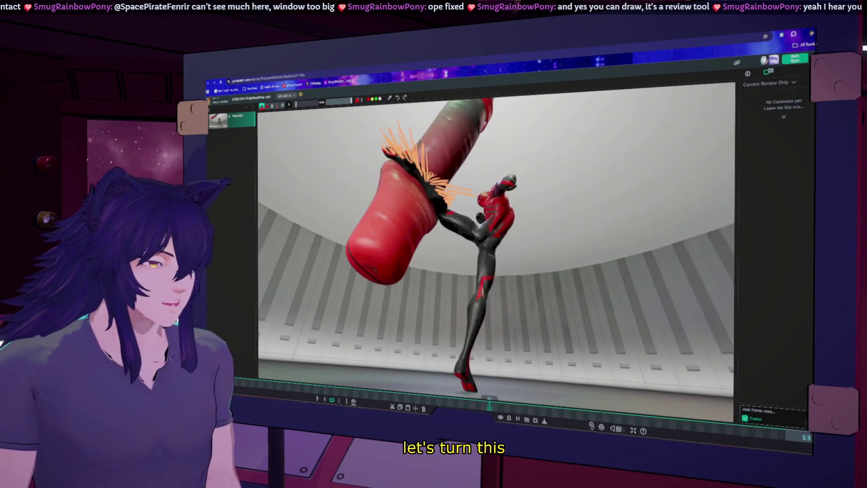
{"action": "left_click", "coordinate": [389, 98]}
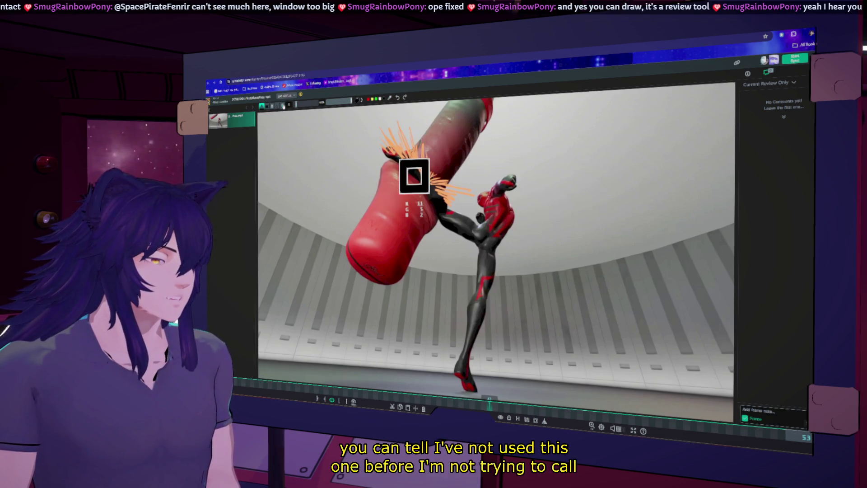
{"action": "left_click", "coordinate": [261, 107]}
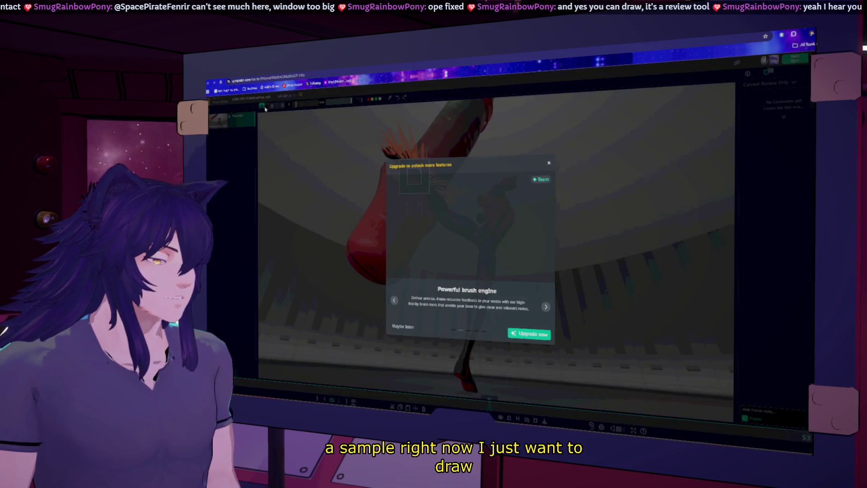
Step: Dismiss SyncSketch's 'Upgrade to unlock more features' offer over the kick review
{"action": "left_click", "coordinate": [548, 163]}
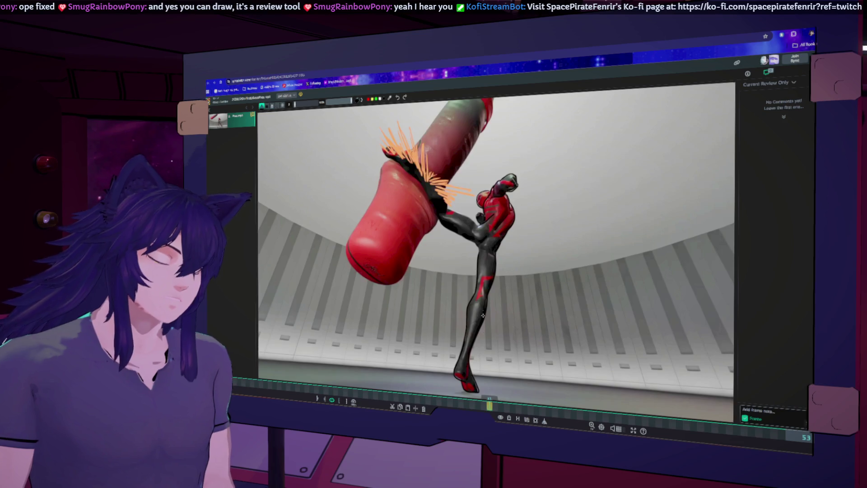
Step: Flip between frames 52 and 53 and settle on the frame 53 impact
{"action": "key", "text": "Left"}
{"action": "key", "text": "Right"}
{"action": "key", "text": "Left"}
{"action": "key", "text": "Right"}
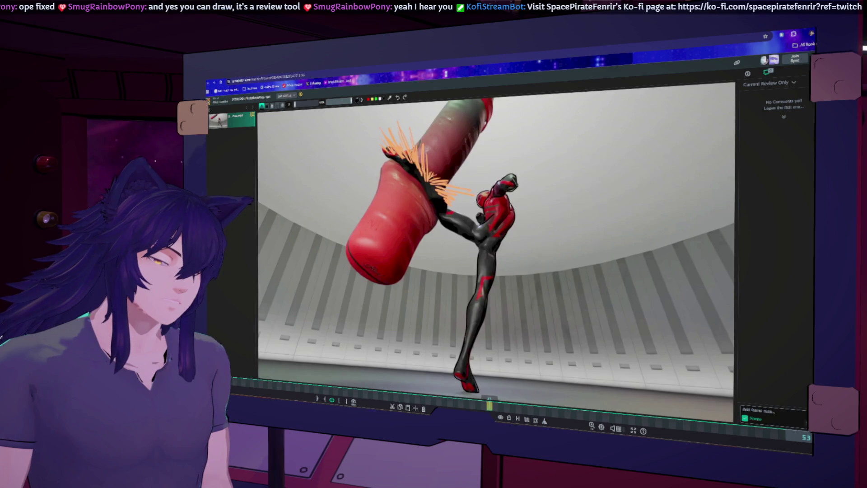
{"action": "key", "text": "Left"}
{"action": "key", "text": "Right"}
{"action": "key", "text": "Left"}
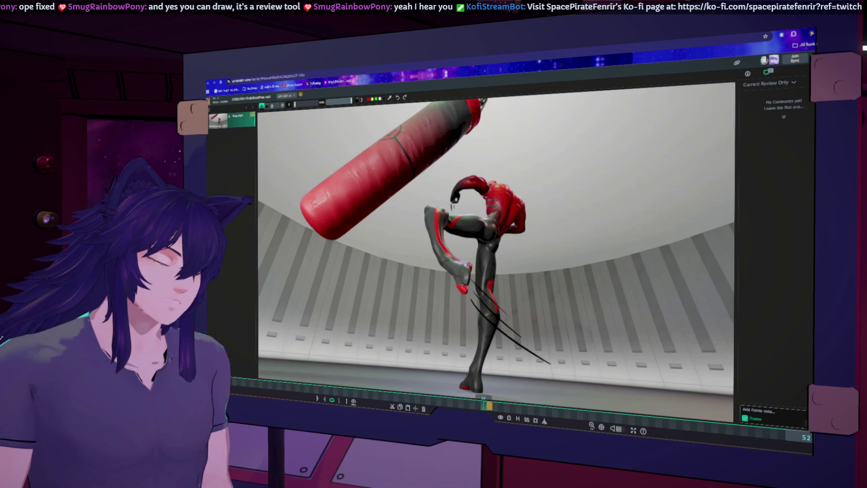
{"action": "key", "text": "Right"}
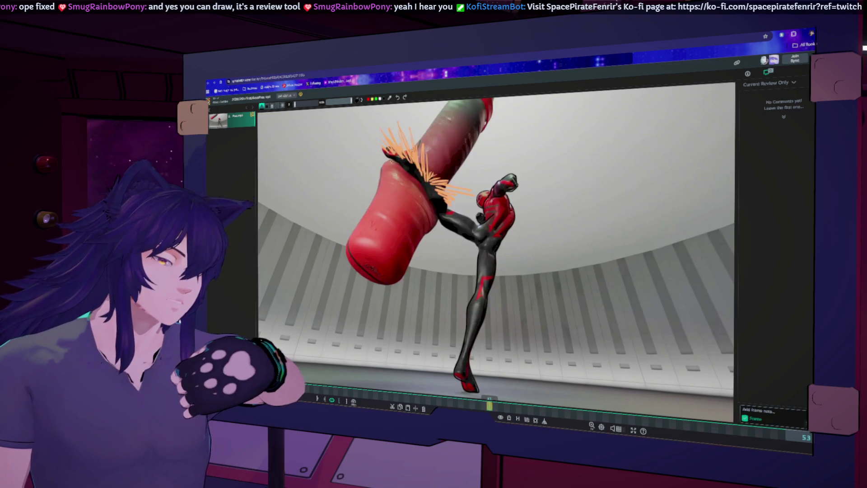
Step: Draw a trial line along the punching bag's edge on frame 53, then erase it
{"action": "left_click_drag", "start_coordinate": [393, 162], "coordinate": [444, 251]}
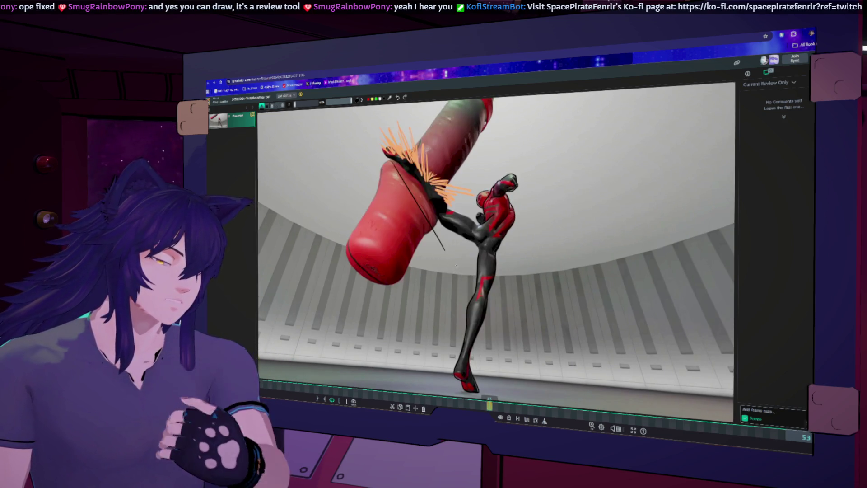
{"action": "mouse_move", "coordinate": [490, 406]}
{"action": "left_mouse_down"}
{"action": "mouse_move", "coordinate": [480, 406]}
{"action": "mouse_move", "coordinate": [490, 409]}
{"action": "left_mouse_up"}
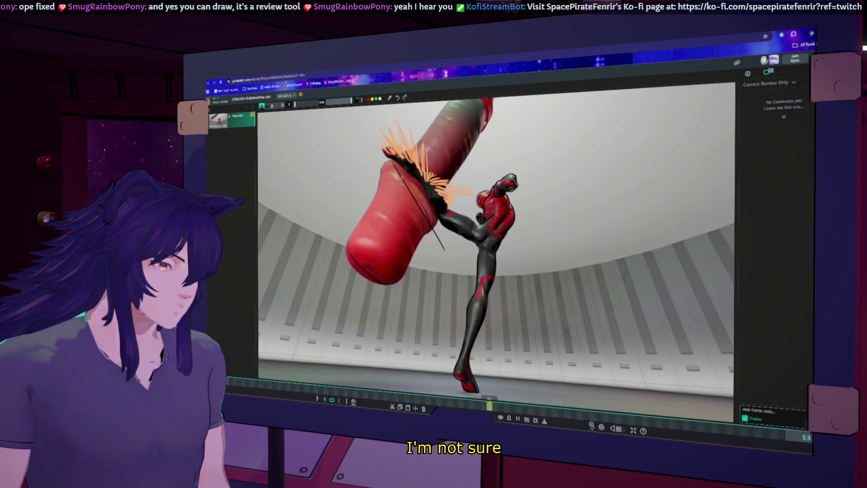
{"action": "left_click", "coordinate": [273, 106]}
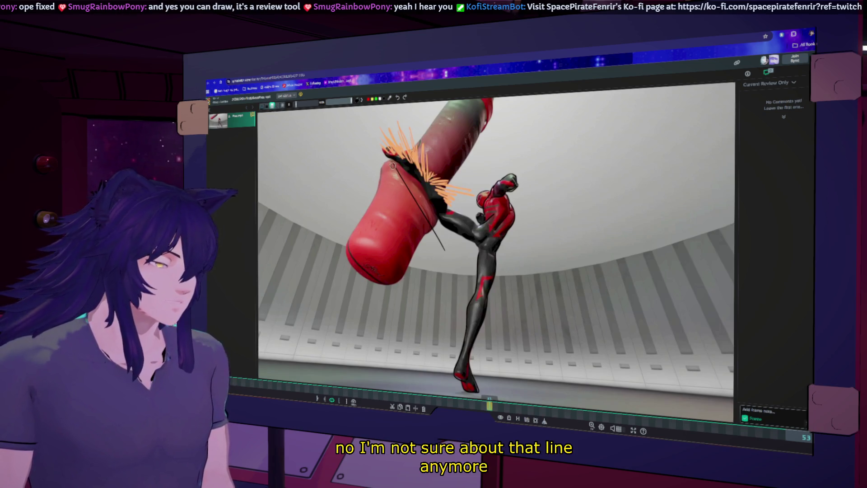
{"action": "left_click_drag", "start_coordinate": [391, 161], "coordinate": [448, 256]}
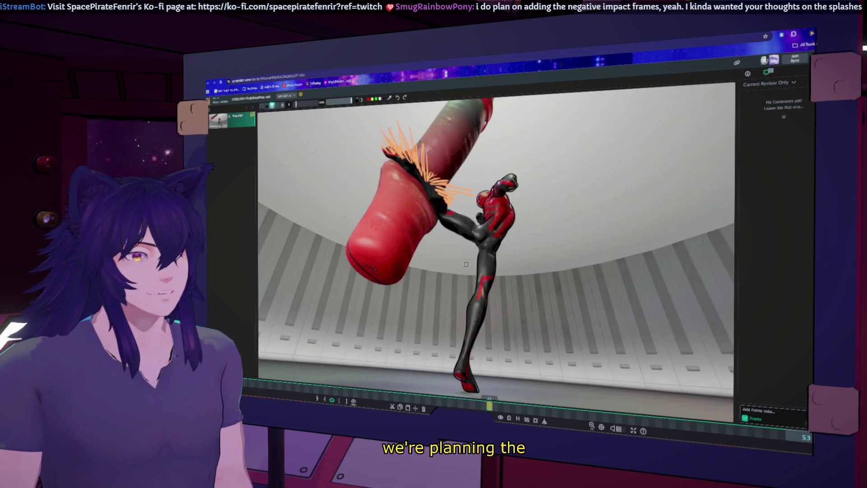
Step: Compare frames 51 through 54 on the timeline, then rewind the clip to frame 41
{"action": "left_click", "coordinate": [484, 405]}
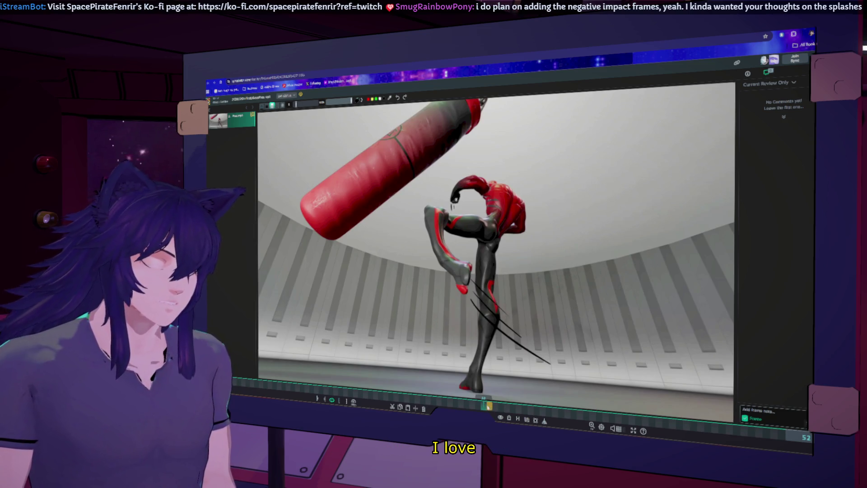
{"action": "left_click_drag", "start_coordinate": [483, 404], "coordinate": [486, 405]}
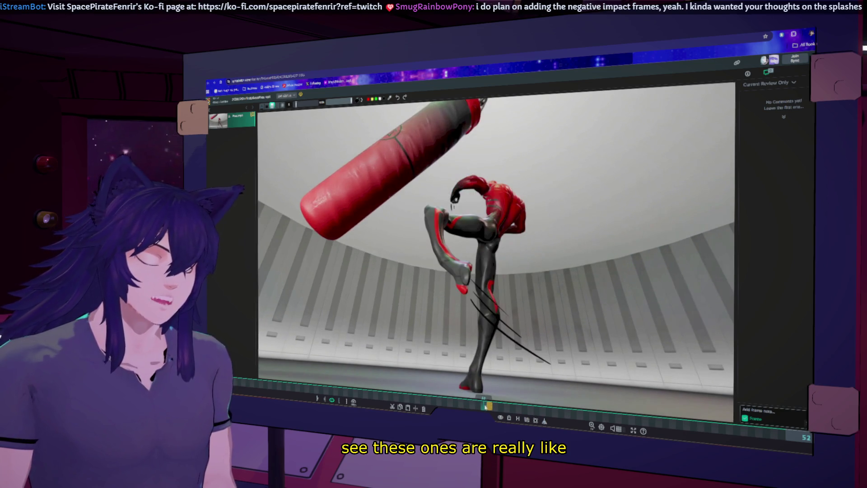
{"action": "left_click", "coordinate": [478, 408]}
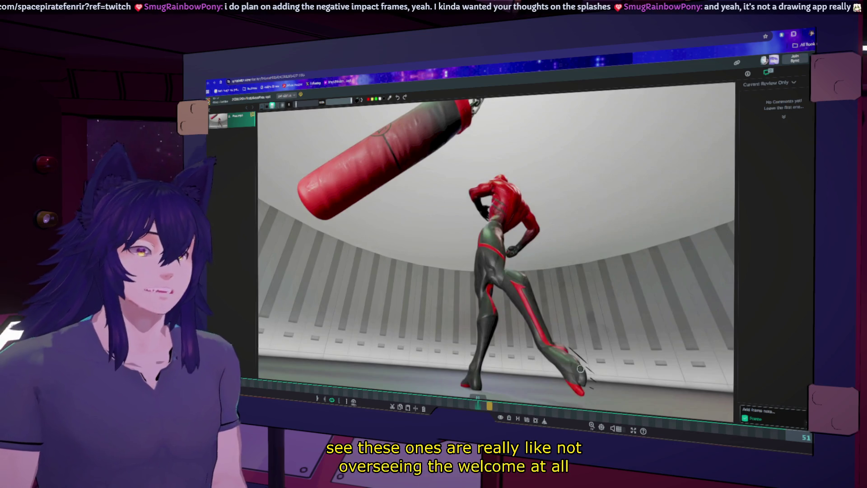
{"action": "key", "text": "Right"}
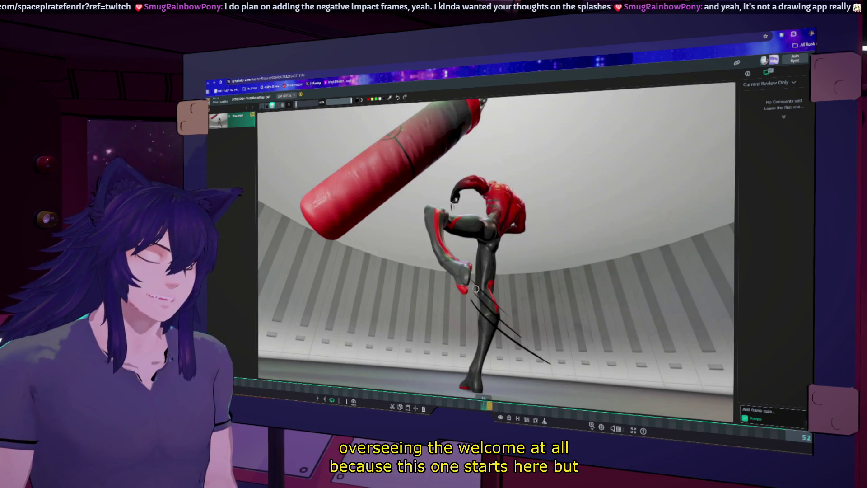
{"action": "left_click", "coordinate": [495, 408]}
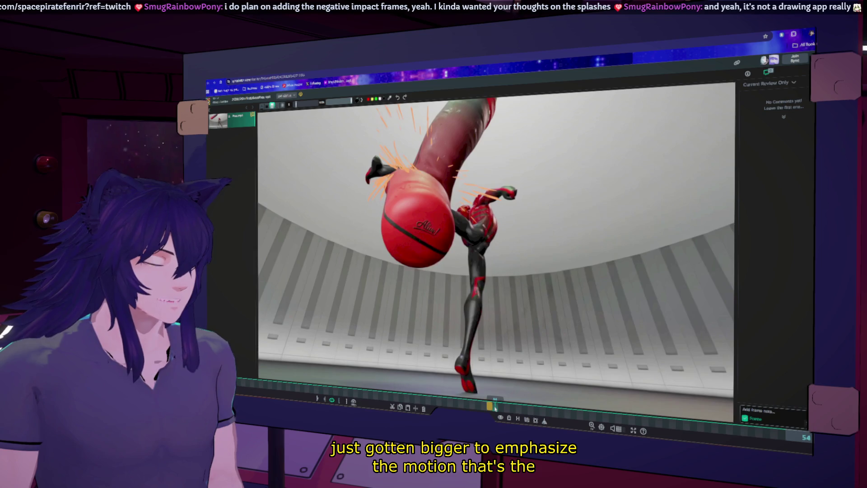
{"action": "left_click", "coordinate": [484, 406]}
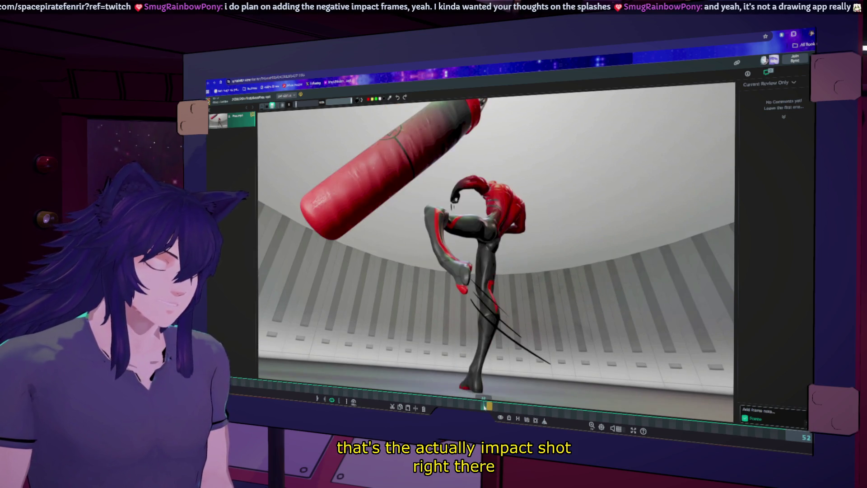
{"action": "left_click", "coordinate": [490, 408]}
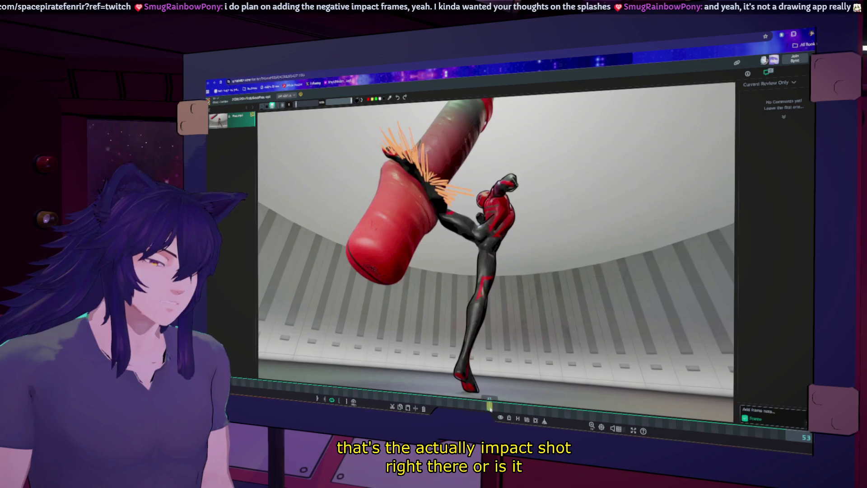
{"action": "left_click", "coordinate": [485, 406]}
{"action": "left_click", "coordinate": [493, 407]}
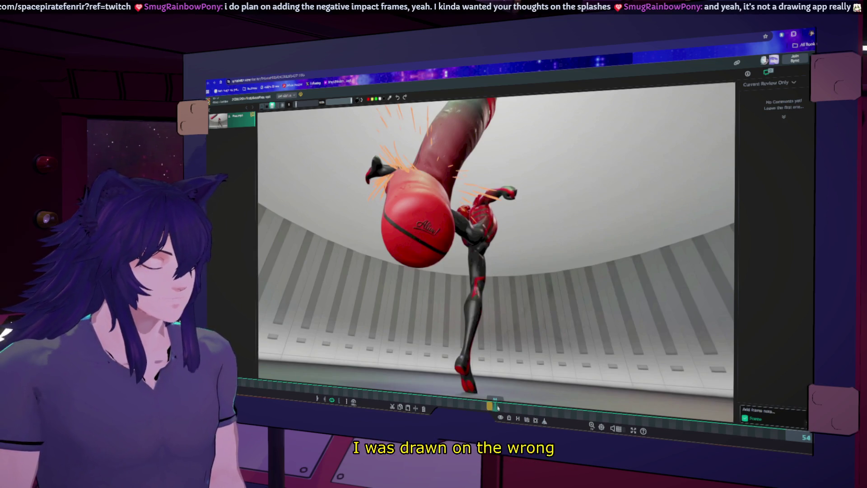
{"action": "left_click_drag", "start_coordinate": [496, 406], "coordinate": [422, 398]}
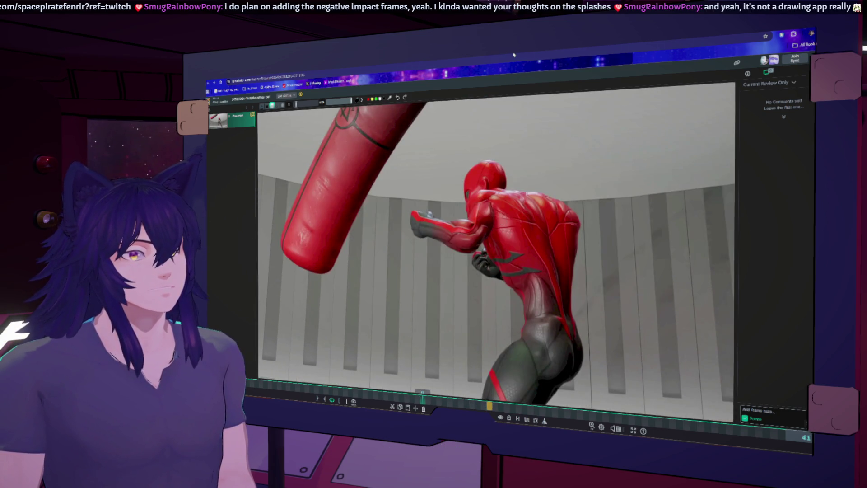
{"action": "key", "text": "alt+Tab"}
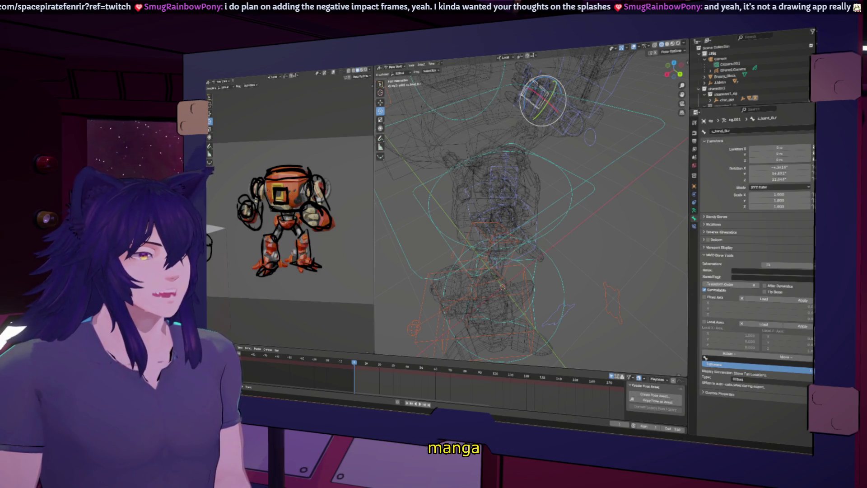
{"action": "key", "text": "alt+Tab"}
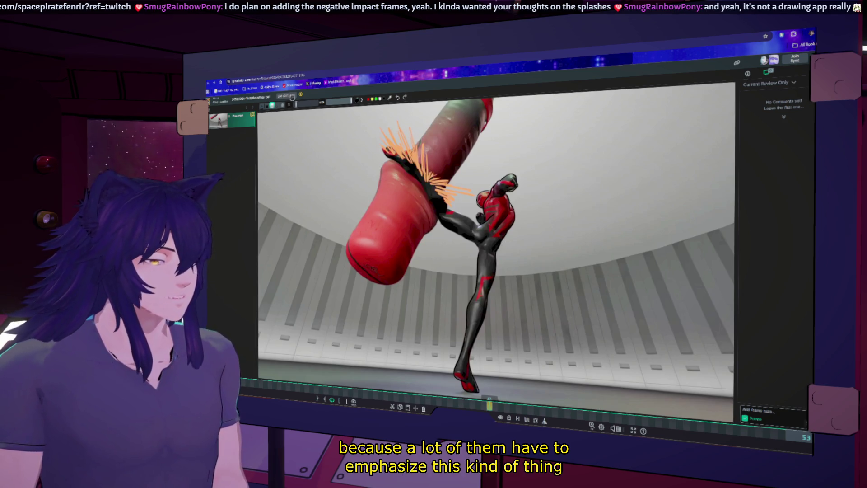
{"action": "left_click", "coordinate": [262, 106]}
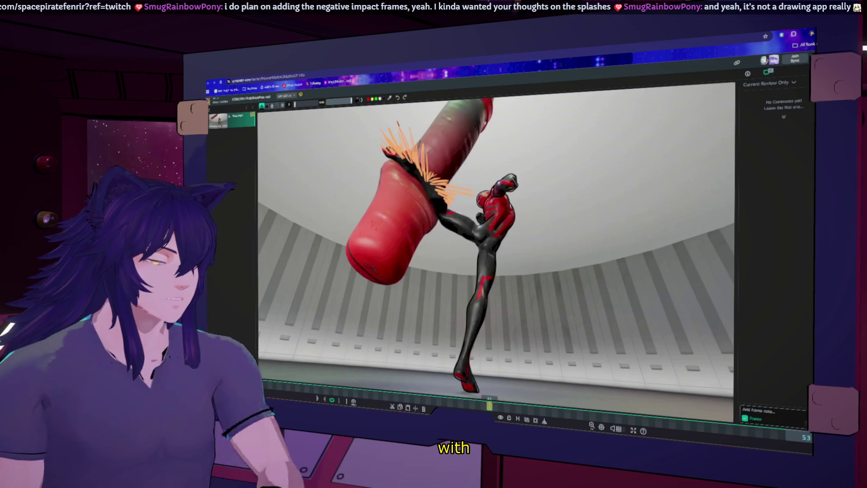
{"action": "left_click_drag", "start_coordinate": [398, 122], "coordinate": [415, 128]}
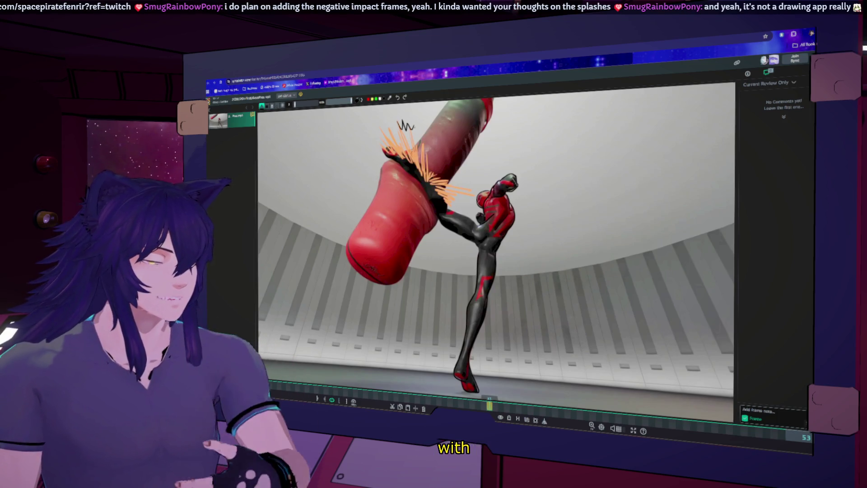
{"action": "key", "text": "ctrl+z"}
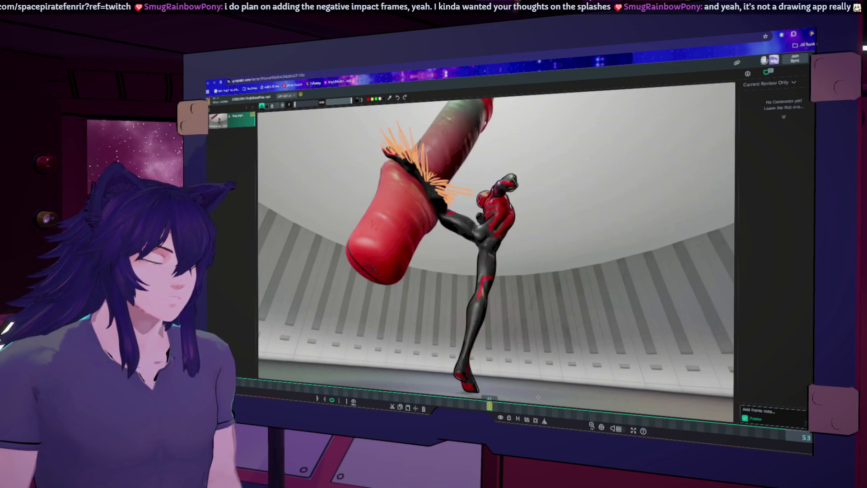
{"action": "key", "text": "Left"}
{"action": "key", "text": "Left"}
Step: Draw a curved motion line beside the raised leg on frame 52
{"action": "key", "text": "Right"}
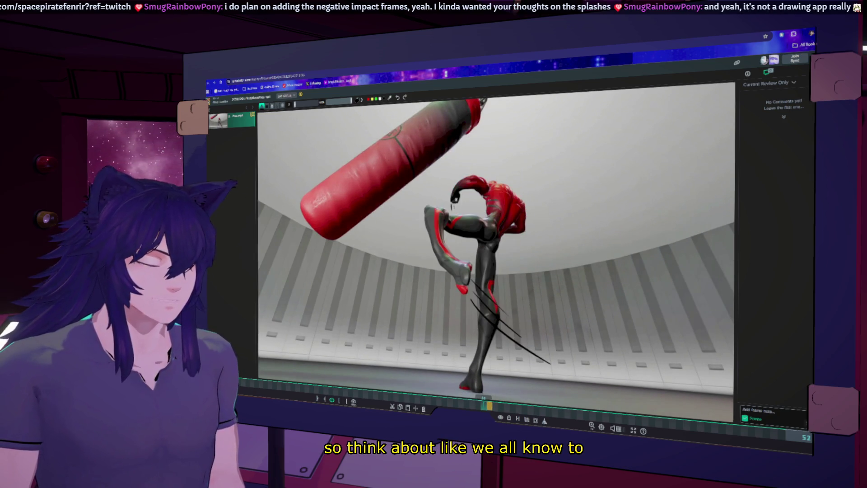
{"action": "key", "text": "Right"}
{"action": "key", "text": "Left"}
{"action": "key", "text": "Left"}
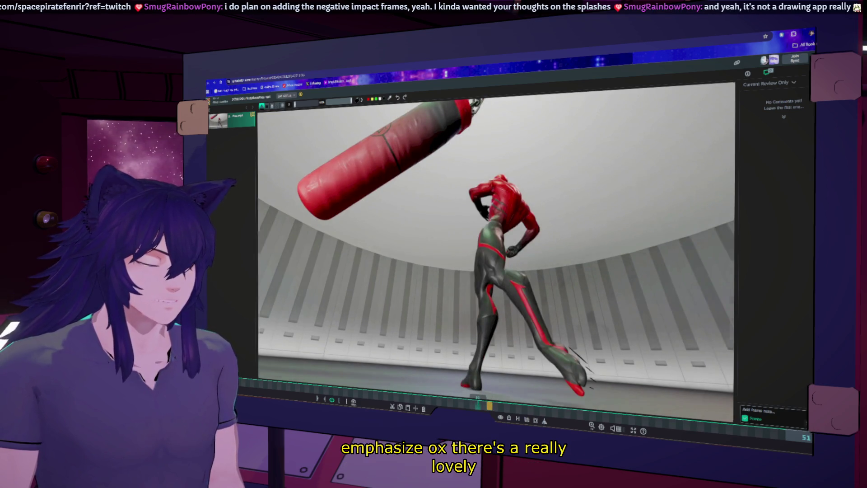
{"action": "key", "text": "Right"}
{"action": "key", "text": "Right"}
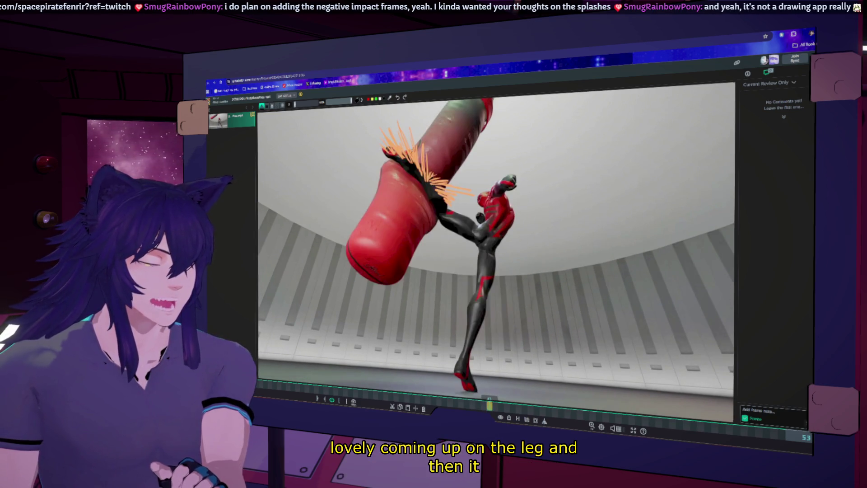
{"action": "key", "text": "Left"}
{"action": "left_click_drag", "start_coordinate": [436, 276], "coordinate": [416, 224]}
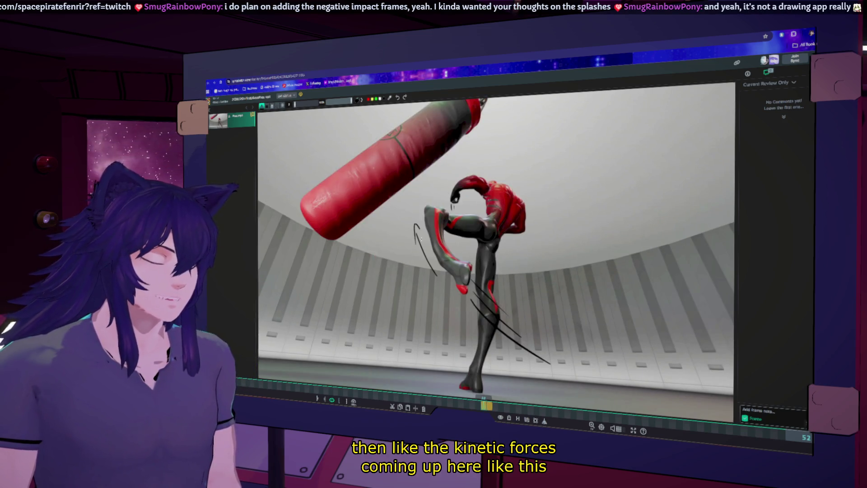
Step: Add an arrowhead to the black annotation line on impact frame 53
{"action": "key", "text": "Right"}
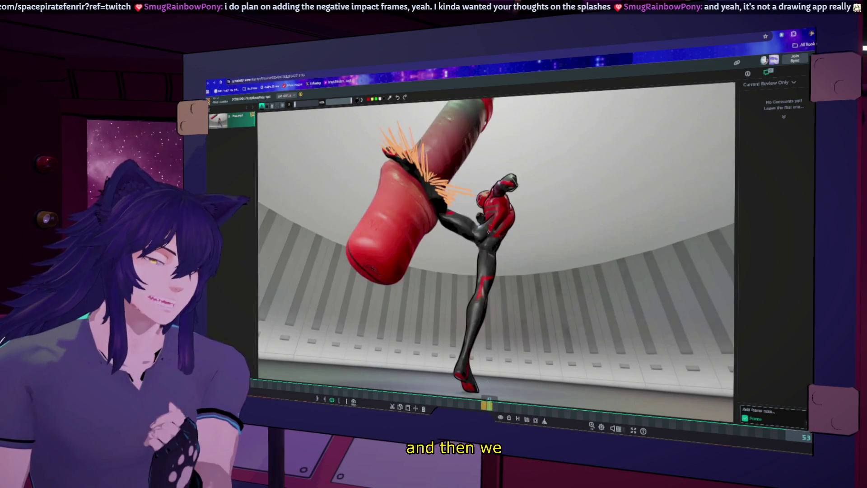
{"action": "mouse_move", "coordinate": [476, 152]}
{"action": "left_mouse_down"}
{"action": "mouse_move", "coordinate": [469, 163]}
{"action": "mouse_move", "coordinate": [479, 164]}
{"action": "left_mouse_up"}
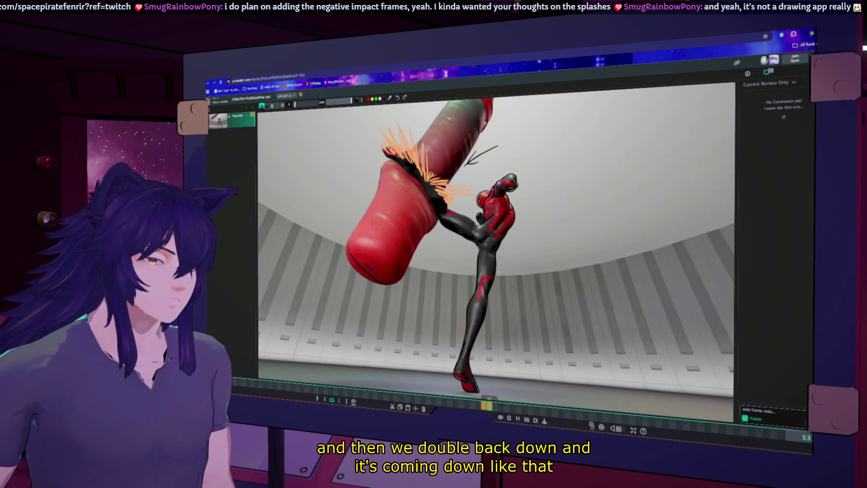
{"action": "key", "text": "Left"}
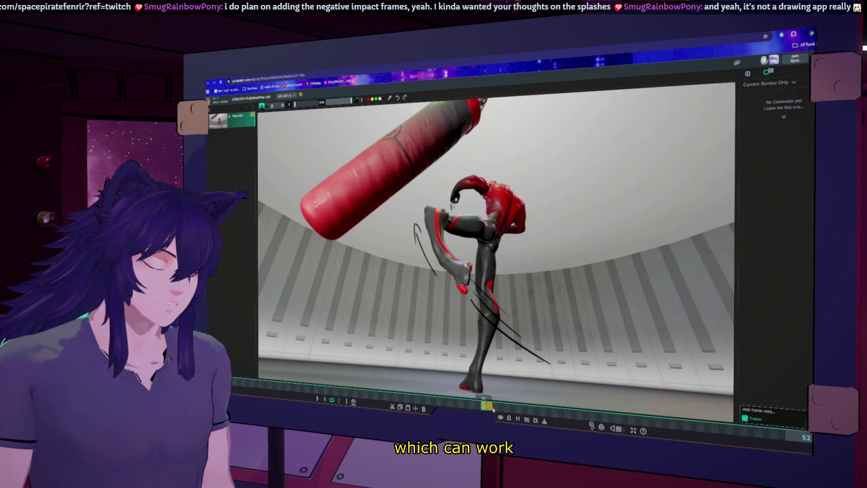
{"action": "left_click", "coordinate": [496, 408]}
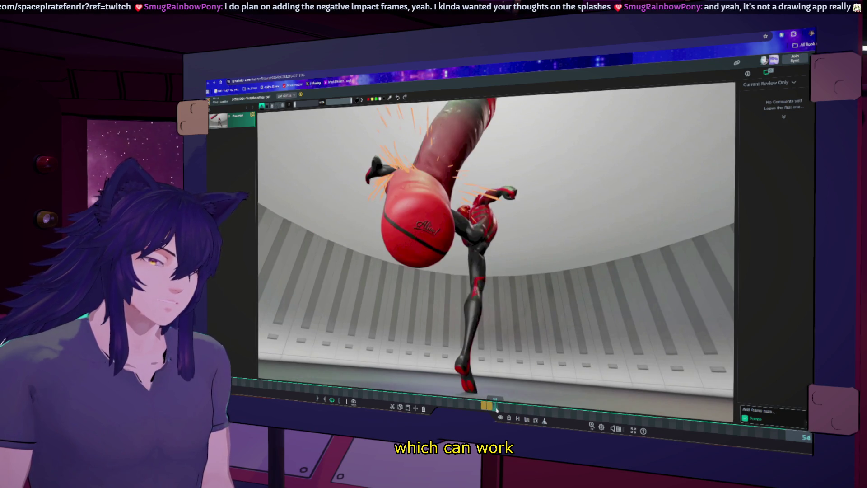
{"action": "key", "text": "Left"}
{"action": "key", "text": "Left"}
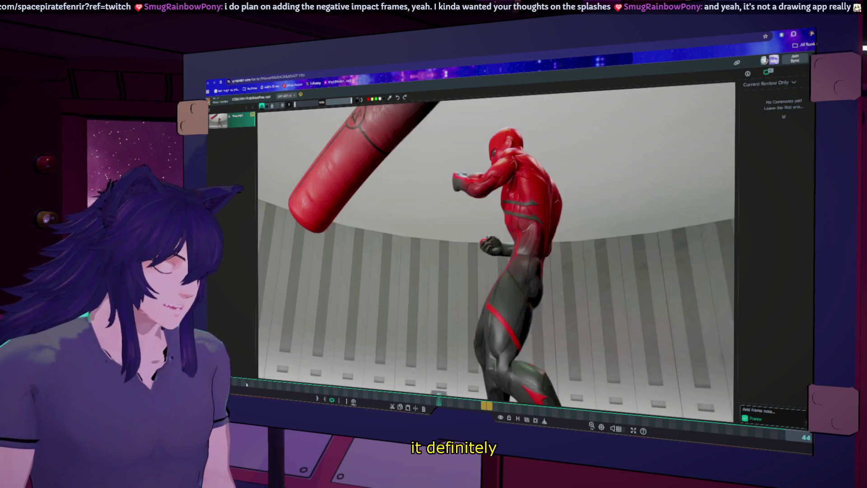
Step: Play the kick through frame 95, scrub back to the frame 54 pose, then go to Sakugabooru
{"action": "key", "text": "Left"}
{"action": "key", "text": "space"}
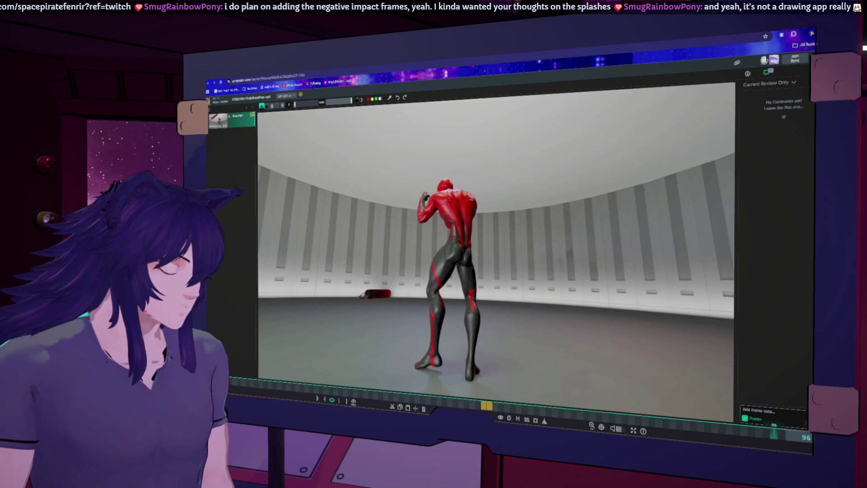
{"action": "left_click", "coordinate": [473, 405]}
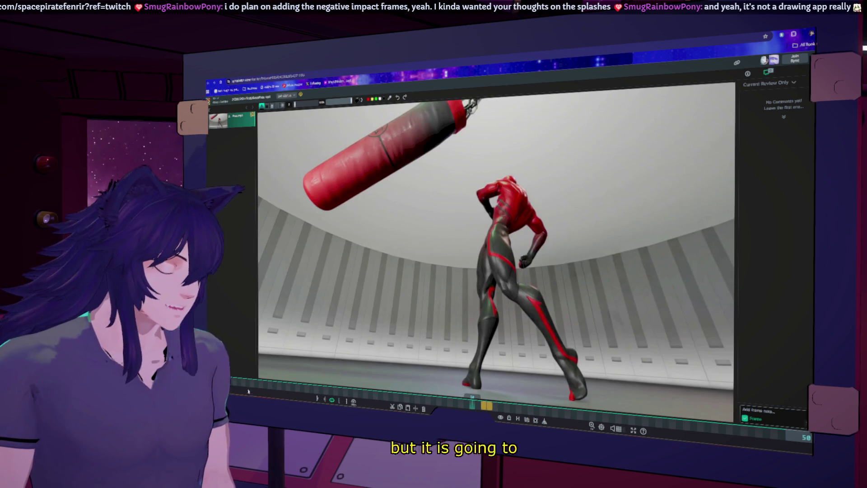
{"action": "left_click_drag", "start_coordinate": [477, 407], "coordinate": [602, 415]}
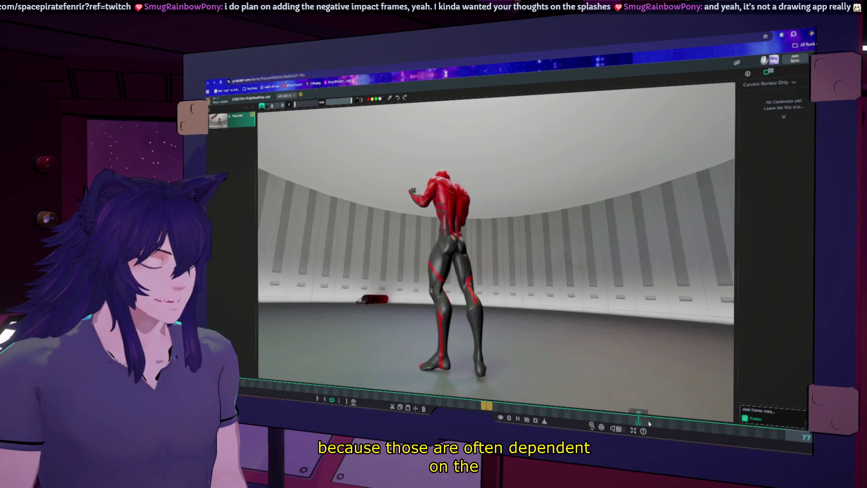
{"action": "left_click_drag", "start_coordinate": [520, 410], "coordinate": [370, 391]}
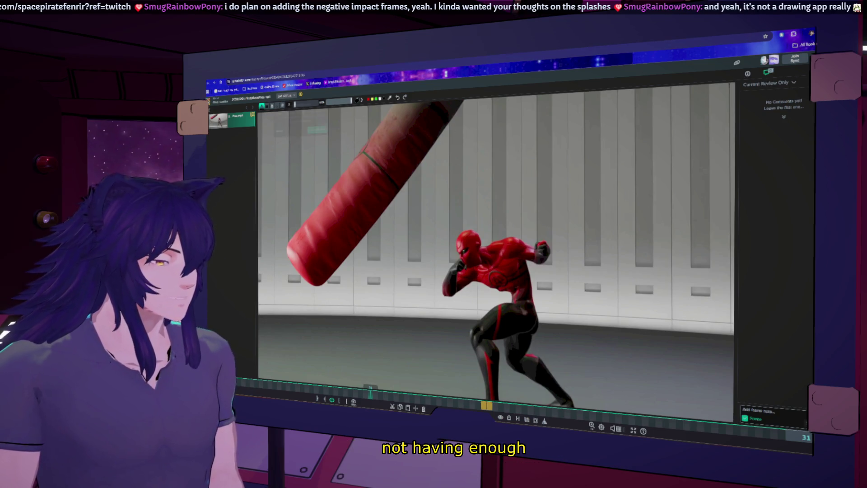
{"action": "left_click", "coordinate": [494, 72]}
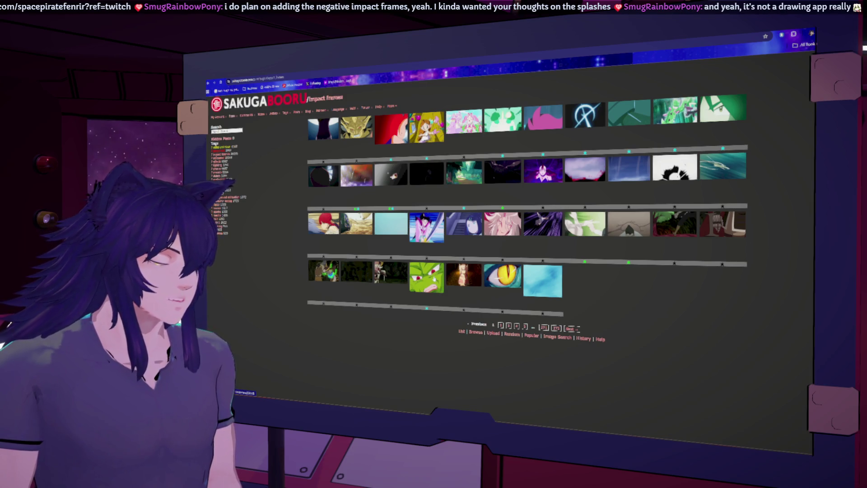
Step: Open an impact-frame post and watch its Dragon Ball clip in full screen, then exit full screen
{"action": "left_click", "coordinate": [426, 226]}
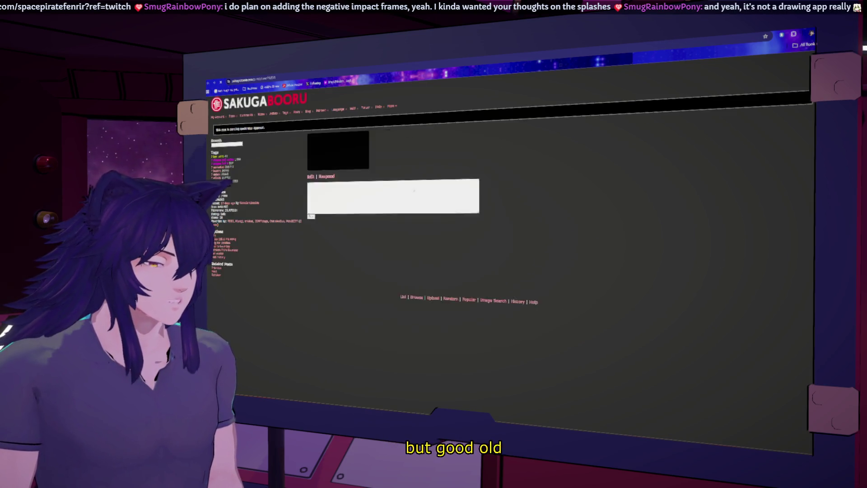
{"action": "left_click", "coordinate": [373, 192]}
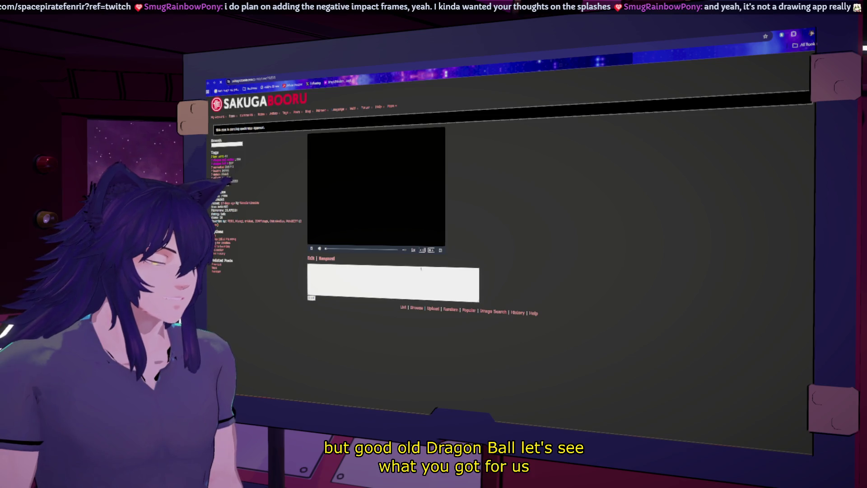
{"action": "left_click", "coordinate": [441, 251]}
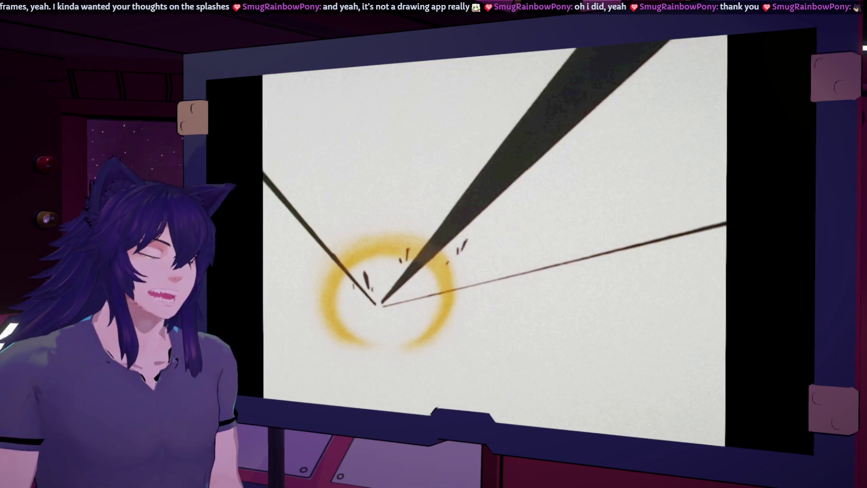
{"action": "key", "text": "Escape"}
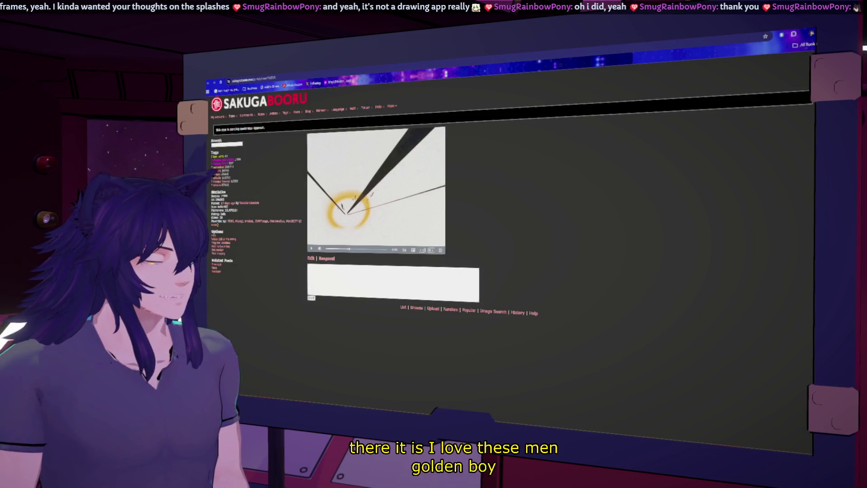
Step: In a new tab, search Google for Golden Boy and view the image results
{"action": "left_click", "coordinate": [354, 68]}
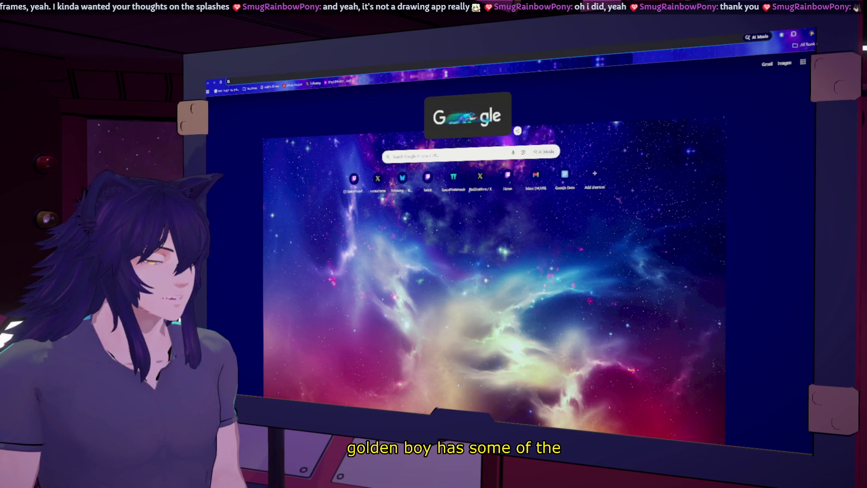
{"action": "type", "text": "golden boy hind"}
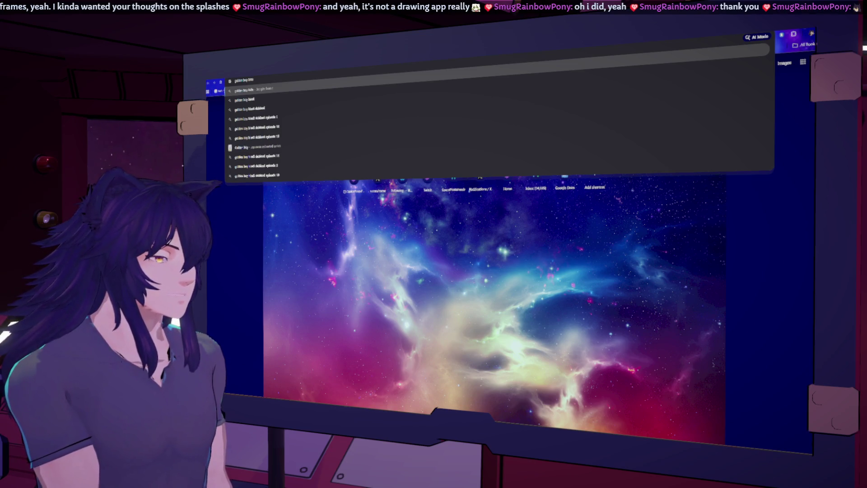
{"action": "key", "text": "BackSpace"}
{"action": "key", "text": "BackSpace"}
{"action": "type", "text": "bi"}
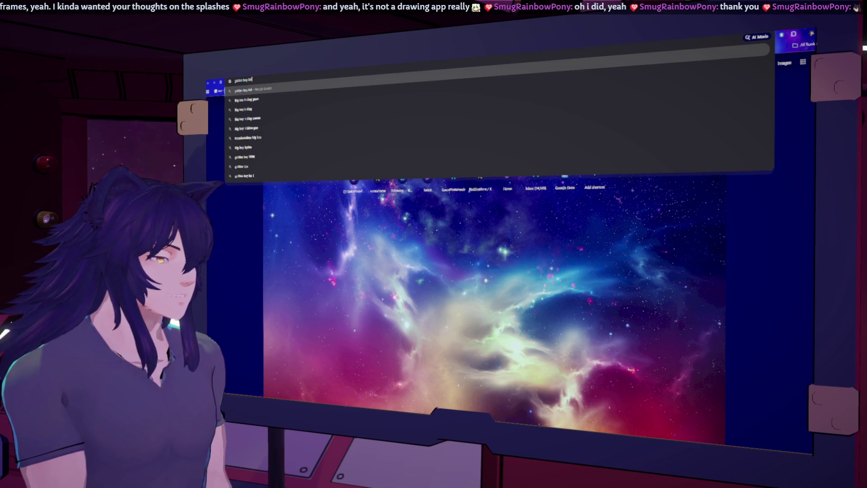
{"action": "type", "text": " 2"}
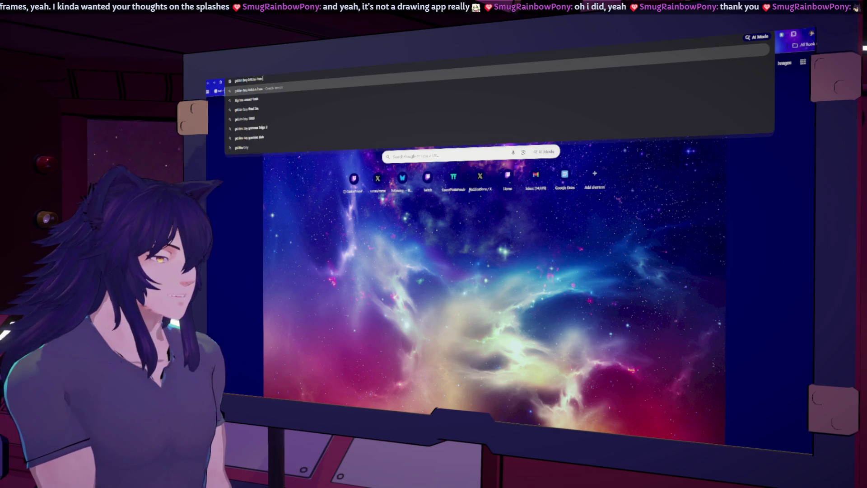
{"action": "key", "text": "Return"}
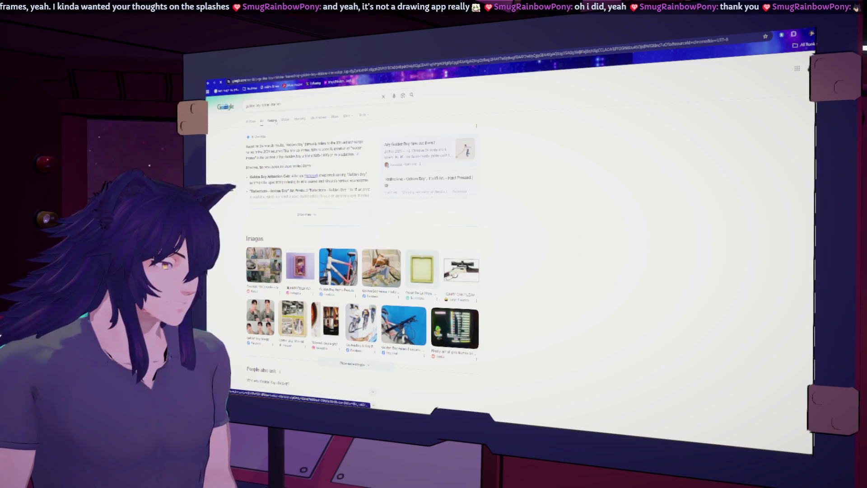
{"action": "left_click", "coordinate": [273, 120]}
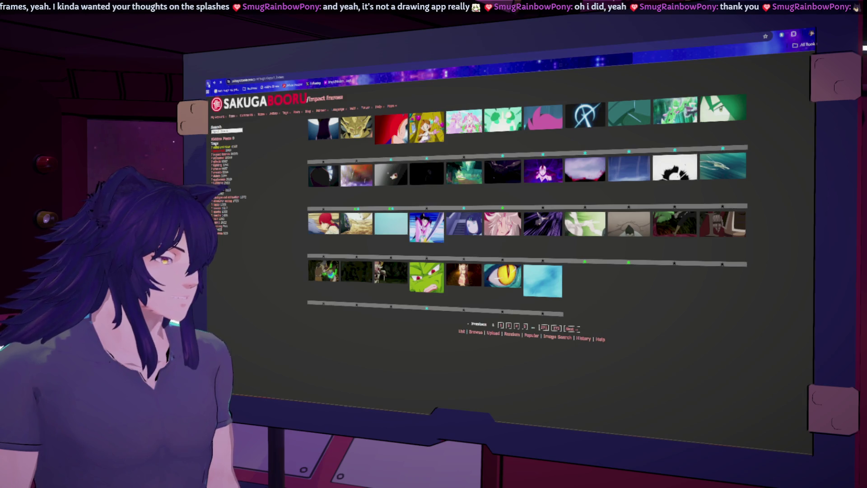
Step: Open a black-and-white impact-frame post, then switch back to the SyncSketch kick review
{"action": "left_click", "coordinate": [208, 84]}
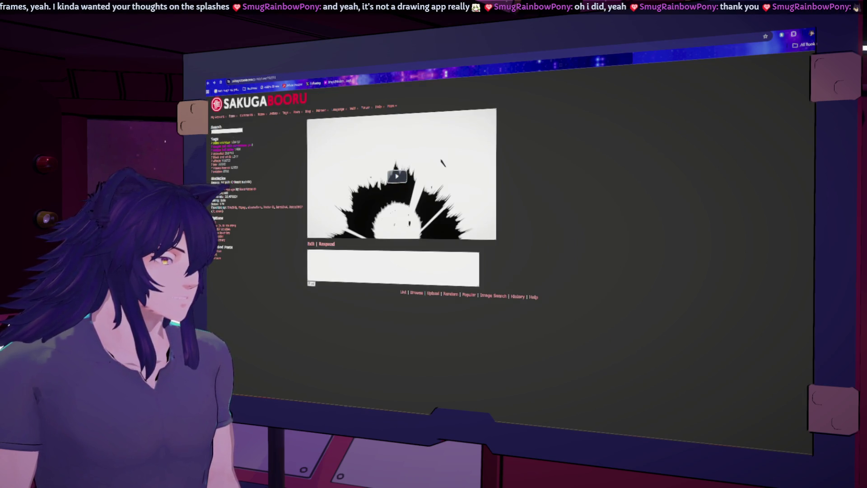
{"action": "left_click", "coordinate": [302, 84]}
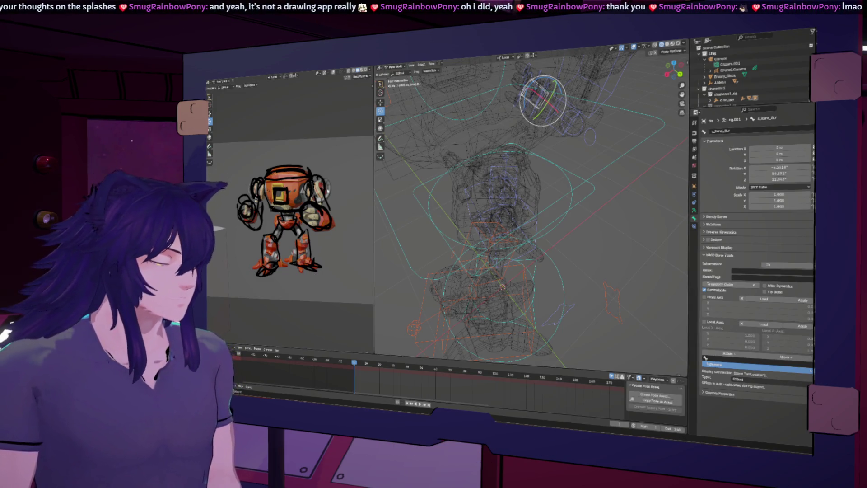
Step: Switch the viewport to solid shading and try a first rotation on the torso bone
{"action": "mouse_move", "coordinate": [383, 217]}
{"action": "middle_mouse_down"}
{"action": "mouse_move", "coordinate": [452, 235]}
{"action": "mouse_move", "coordinate": [534, 220]}
{"action": "middle_mouse_up"}
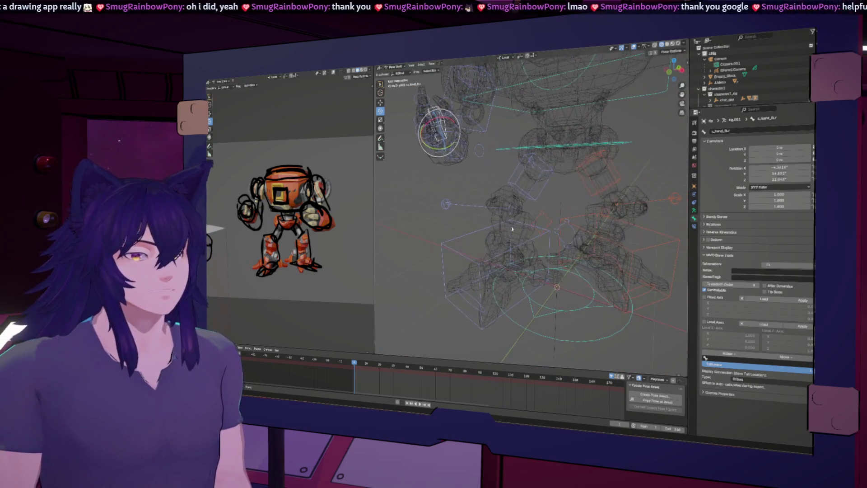
{"action": "left_click", "coordinate": [667, 46]}
{"action": "key", "text": "s"}
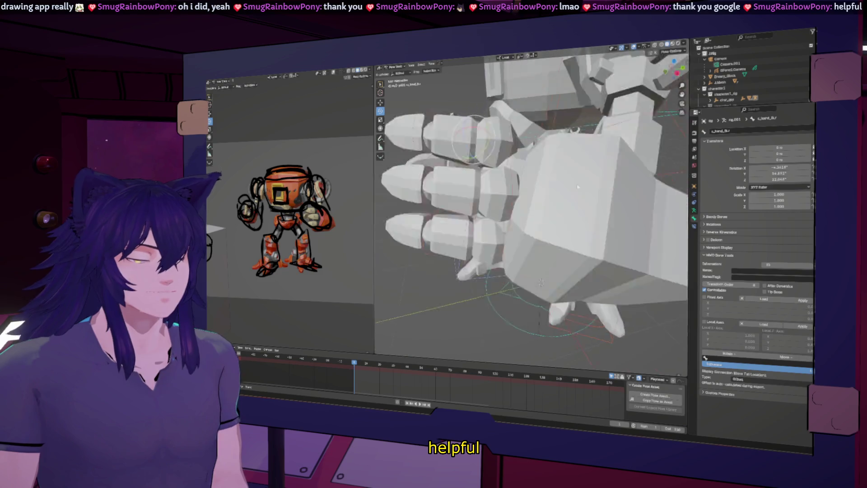
{"action": "key", "text": "Escape"}
{"action": "middle_click_drag", "start_coordinate": [625, 190], "coordinate": [587, 160]}
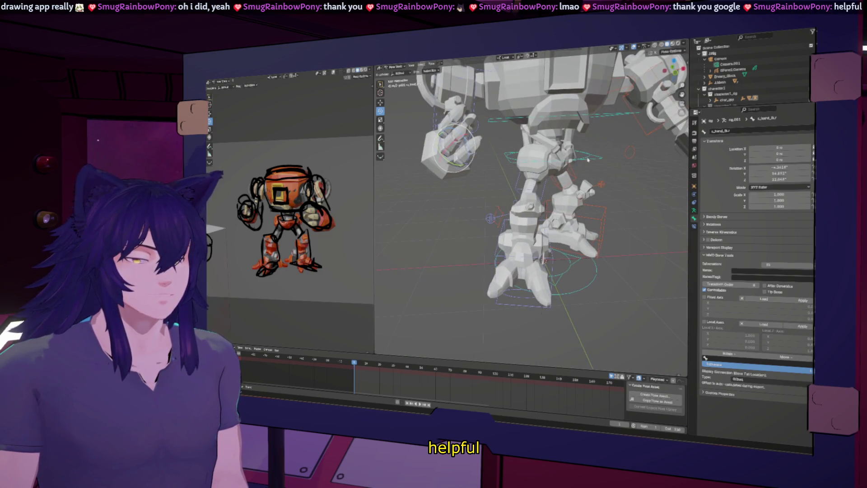
{"action": "left_click_drag", "start_coordinate": [566, 141], "coordinate": [560, 153]}
{"action": "key", "text": "r"}
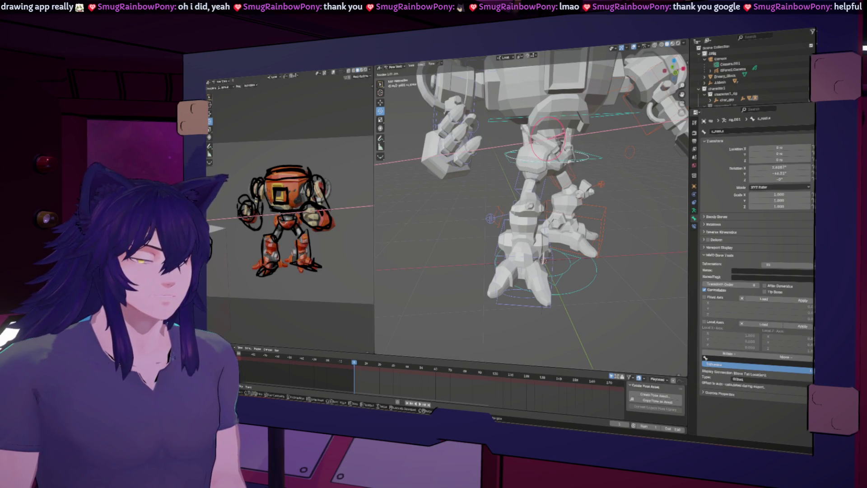
{"action": "left_click", "coordinate": [598, 151]}
{"action": "left_click", "coordinate": [601, 159]}
Step: Reset the spine bone to rest, then rotate it 12.835° about the Y axis
{"action": "mouse_move", "coordinate": [452, 234]}
{"action": "middle_mouse_down"}
{"action": "mouse_move", "coordinate": [393, 249]}
{"action": "mouse_move", "coordinate": [474, 208]}
{"action": "middle_mouse_up"}
{"action": "scroll", "coordinate": [501, 194], "scroll_direction": "up", "scroll_amount": 4}
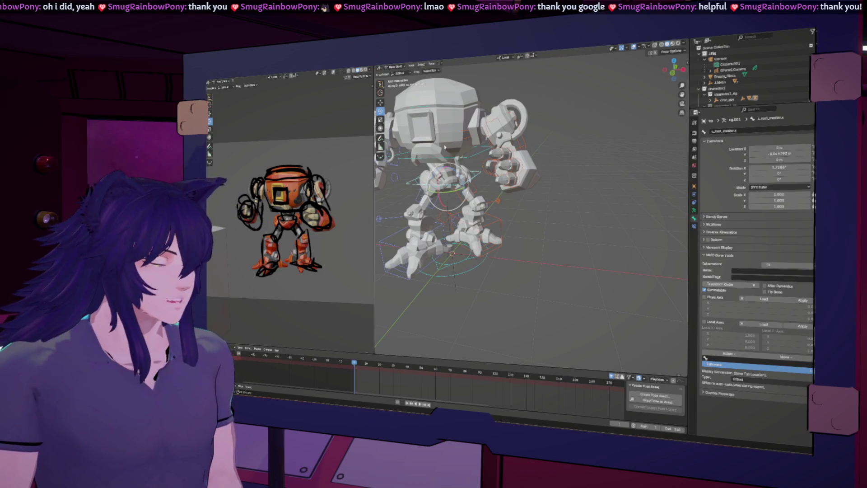
{"action": "middle_click_drag", "start_coordinate": [445, 146], "coordinate": [469, 149]}
{"action": "left_click", "coordinate": [495, 206]}
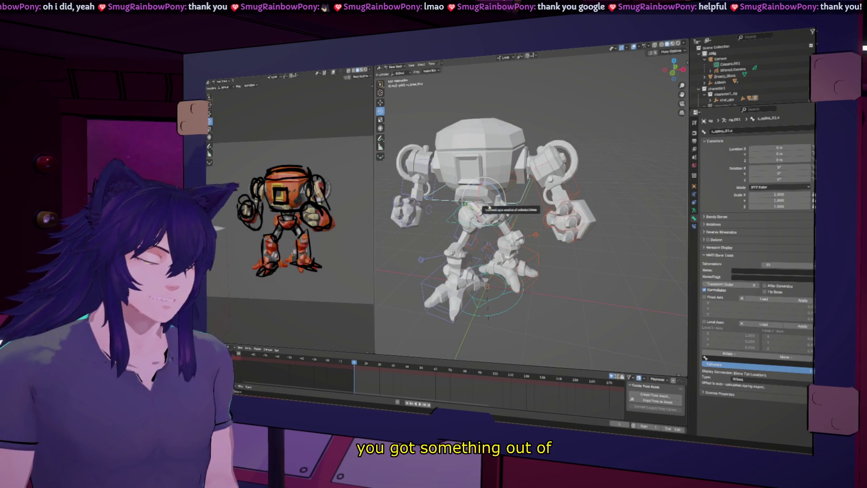
{"action": "key", "text": "r"}
{"action": "left_click", "coordinate": [497, 207]}
{"action": "key", "text": "alt+r"}
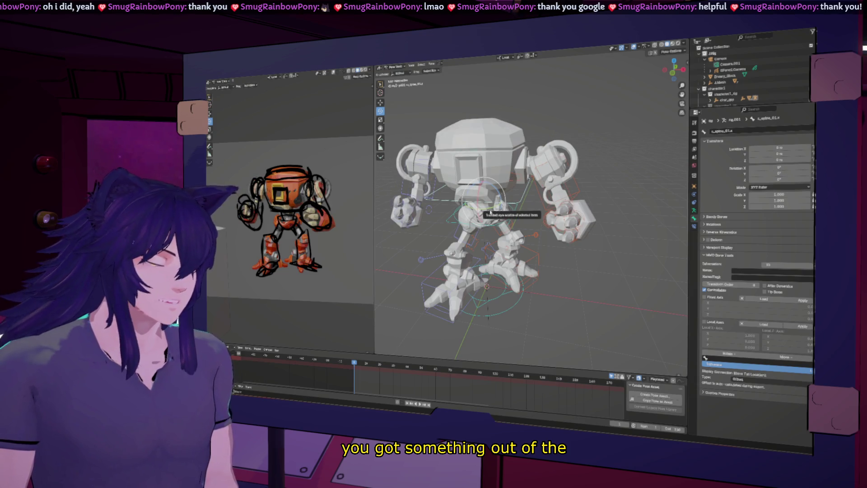
{"action": "key", "text": "r"}
{"action": "key", "text": "y"}
{"action": "key", "text": "y"}
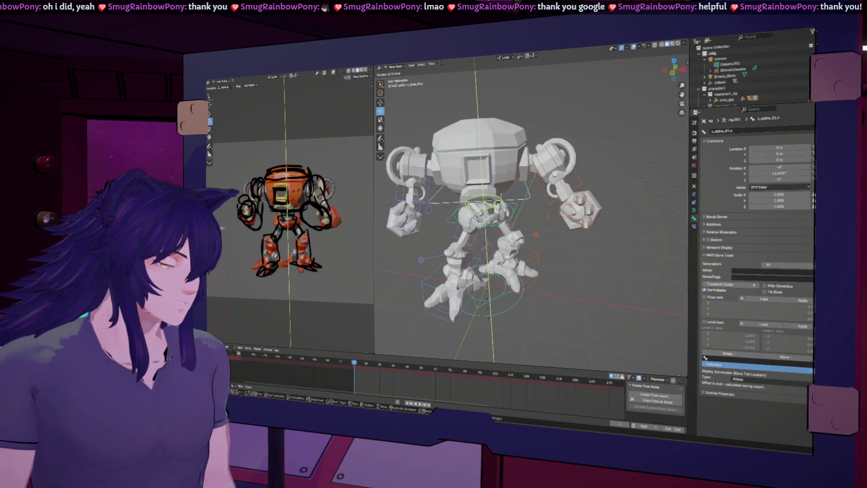
{"action": "key", "text": "Return"}
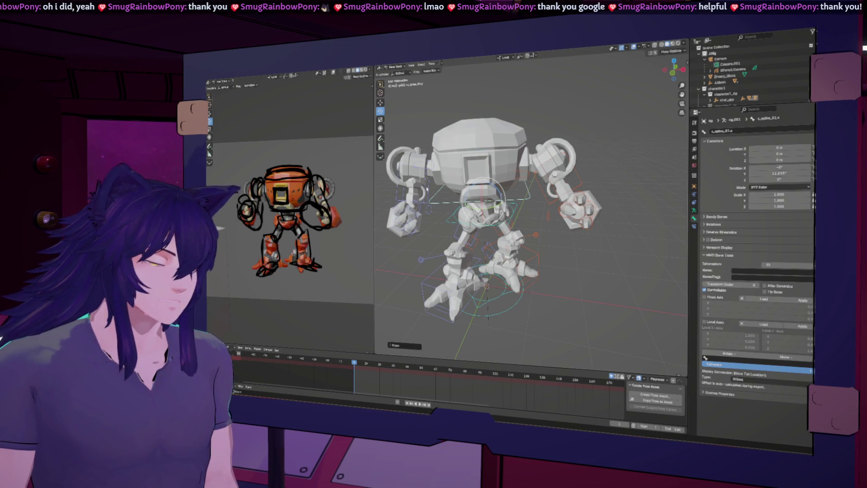
Step: Try rotating the right upper-arm bone, cancelling so the arm stays hanging down
{"action": "left_click", "coordinate": [416, 170]}
{"action": "left_click", "coordinate": [434, 166]}
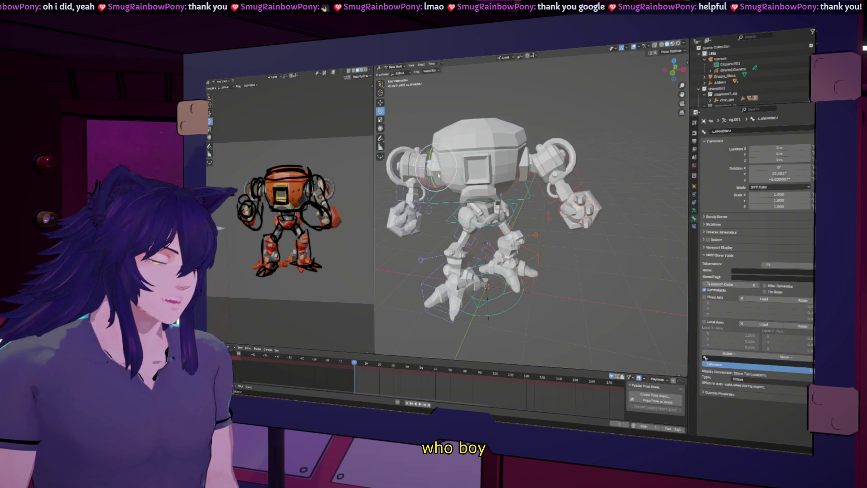
{"action": "left_click", "coordinate": [414, 168]}
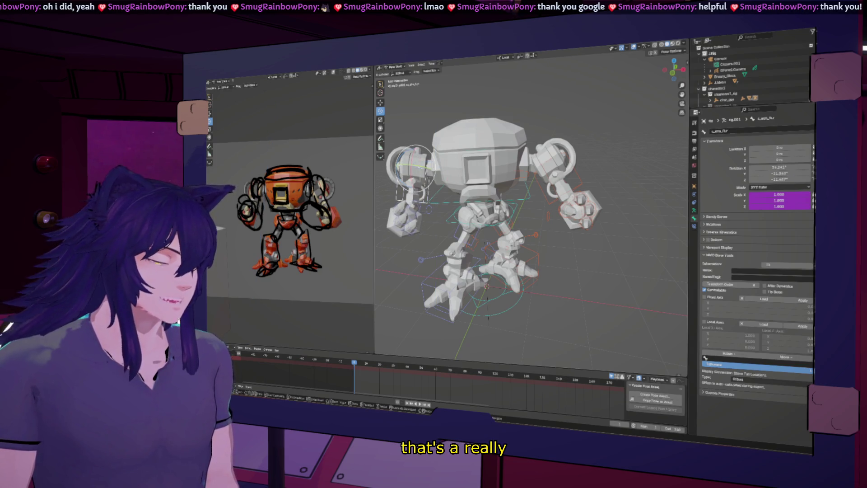
{"action": "key", "text": "r"}
{"action": "key", "text": "y"}
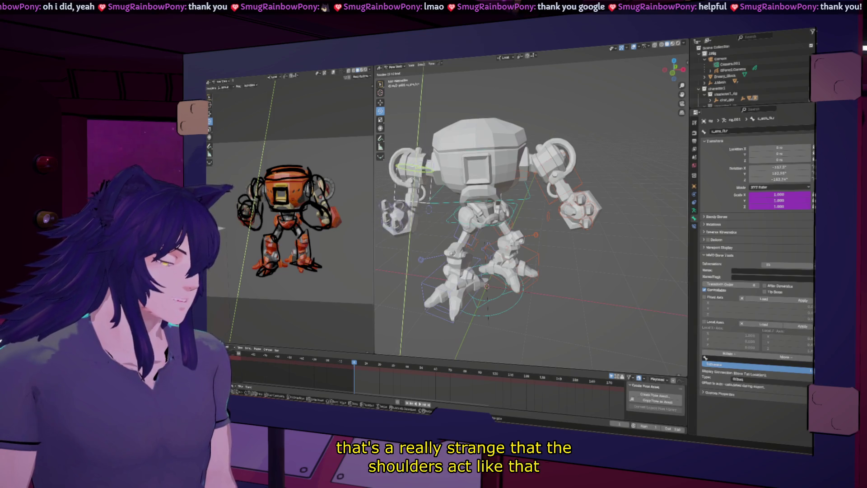
{"action": "key", "text": "Escape"}
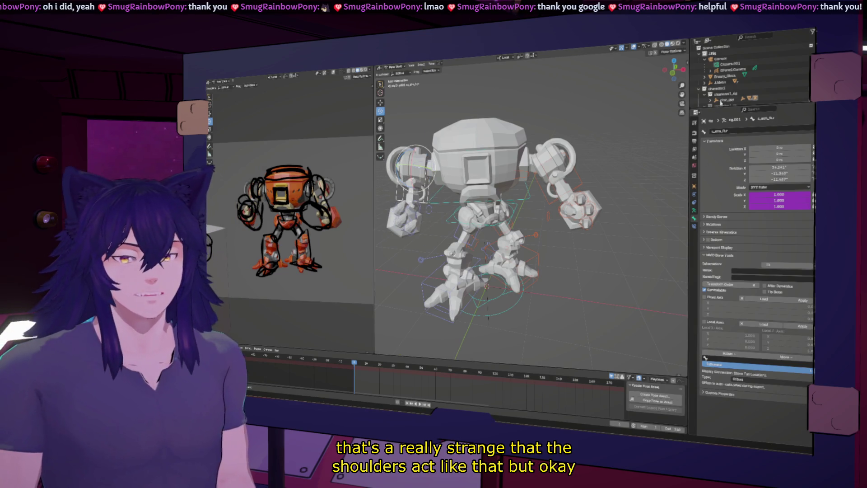
{"action": "left_click", "coordinate": [393, 67]}
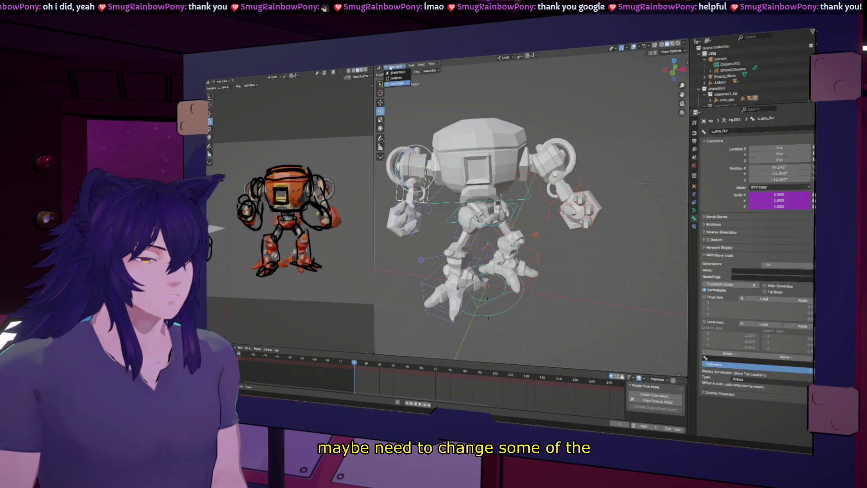
Step: In Object Mode, set the scene camera's focal length to 100 mm
{"action": "left_click", "coordinate": [398, 72]}
{"action": "left_click", "coordinate": [722, 60]}
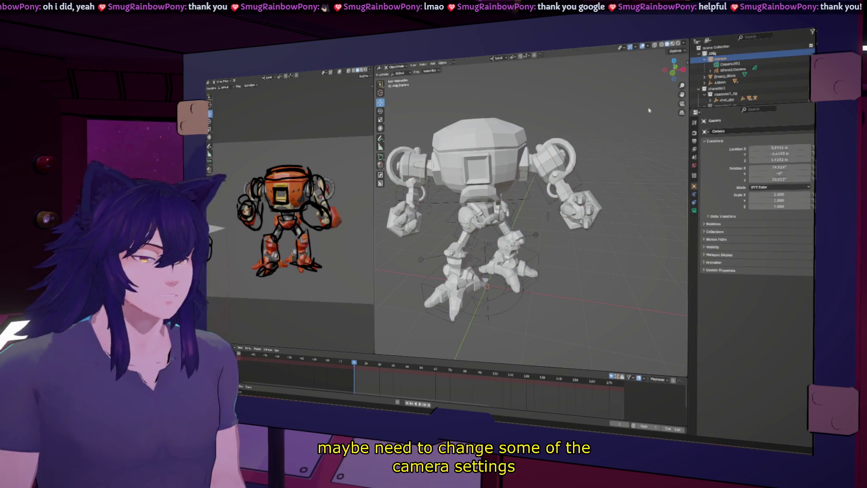
{"action": "left_click", "coordinate": [800, 69]}
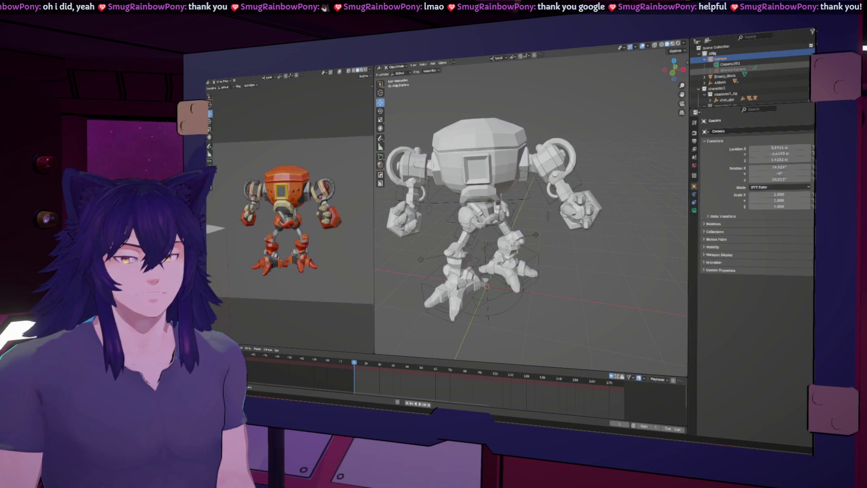
{"action": "left_click", "coordinate": [694, 210]}
{"action": "mouse_move", "coordinate": [767, 158]}
{"action": "left_mouse_down"}
{"action": "mouse_move", "coordinate": [803, 158]}
{"action": "mouse_move", "coordinate": [763, 158]}
{"action": "mouse_move", "coordinate": [785, 158]}
{"action": "left_mouse_up"}
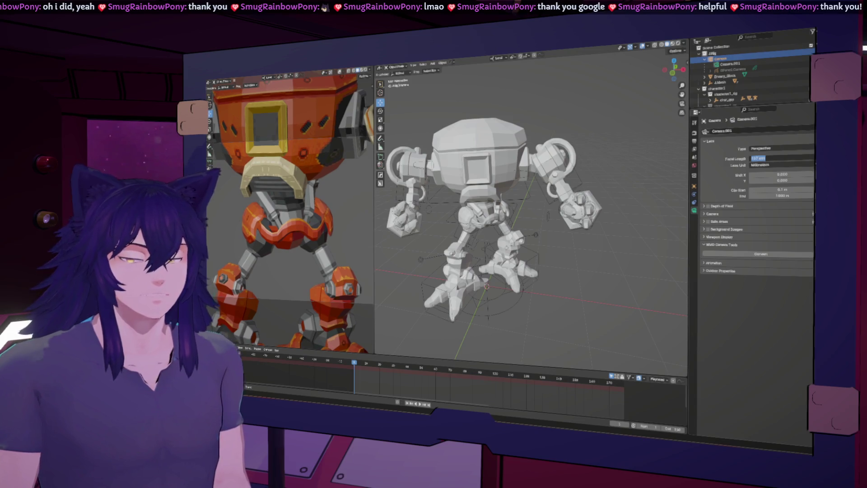
{"action": "type", "text": "100"}
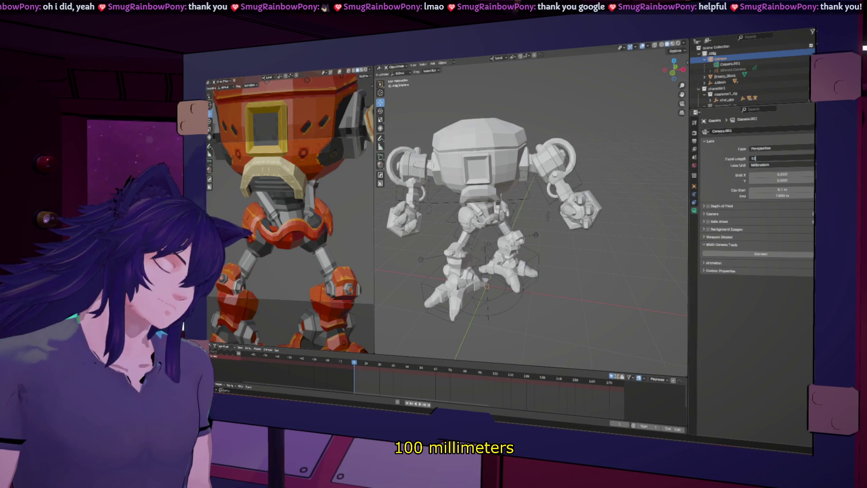
{"action": "key", "text": "Return"}
Step: Unhide the sketch and pull the camera back along its view axis to fit the robot
{"action": "scroll", "coordinate": [339, 206], "scroll_direction": "down", "scroll_amount": 3}
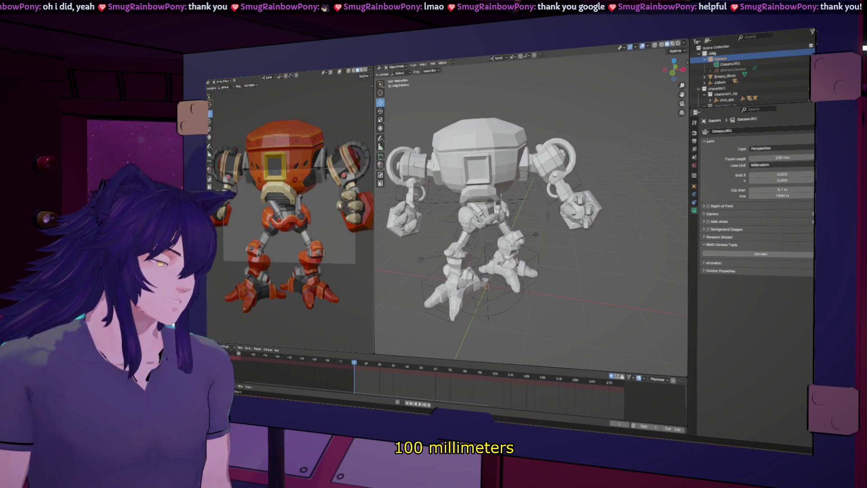
{"action": "key", "text": "alt+h"}
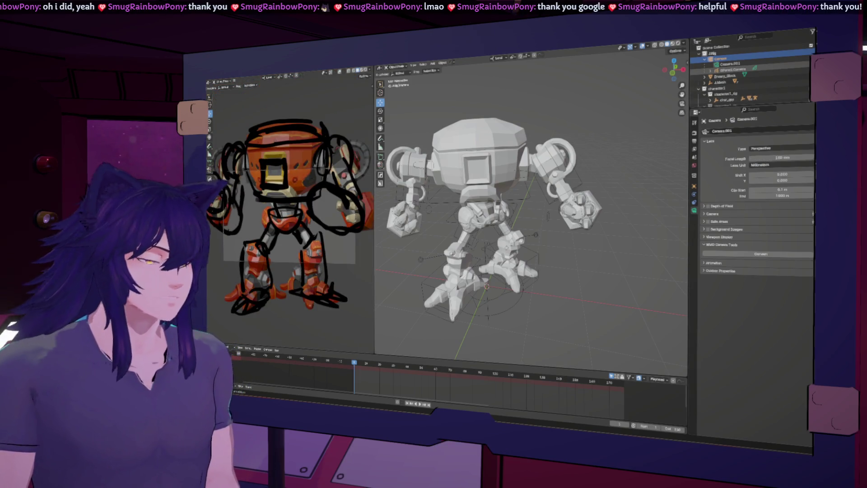
{"action": "key", "text": "KP_0"}
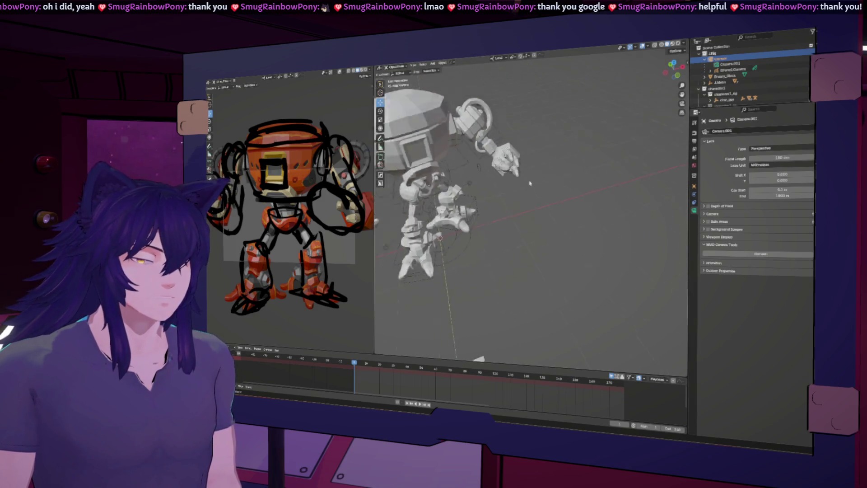
{"action": "mouse_move", "coordinate": [602, 241]}
{"action": "left_mouse_down"}
{"action": "mouse_move", "coordinate": [663, 261]}
{"action": "mouse_move", "coordinate": [427, 253]}
{"action": "mouse_move", "coordinate": [522, 263]}
{"action": "left_mouse_up"}
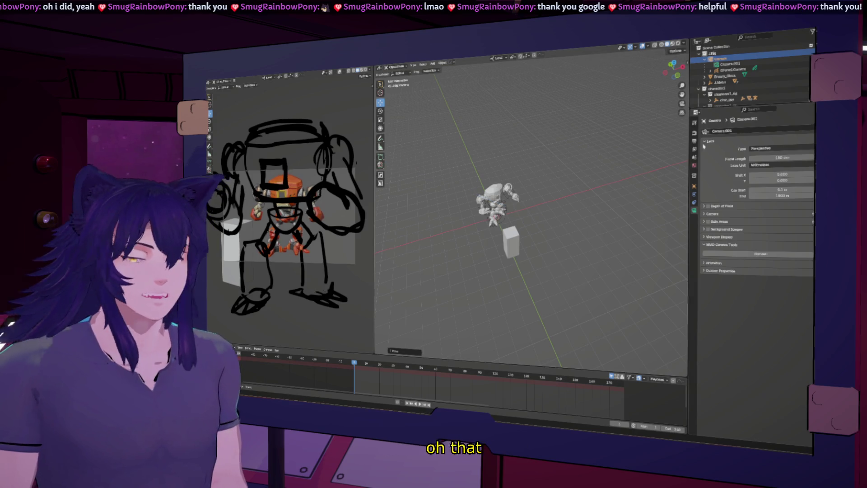
Step: Slide GPencil.Camera along the camera's depth to match the robot's size, then reselect Camera
{"action": "left_click", "coordinate": [745, 71]}
{"action": "key", "text": "KP_Decimal"}
{"action": "left_click_drag", "start_coordinate": [590, 236], "coordinate": [586, 233]}
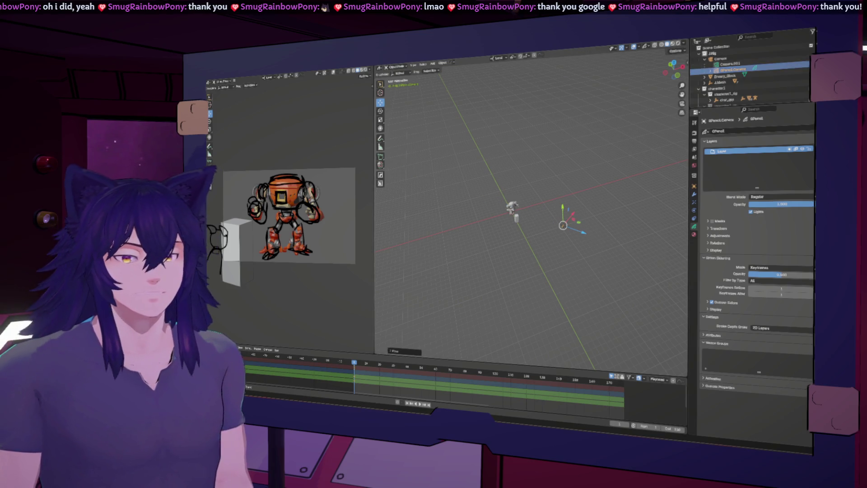
{"action": "key", "text": "h"}
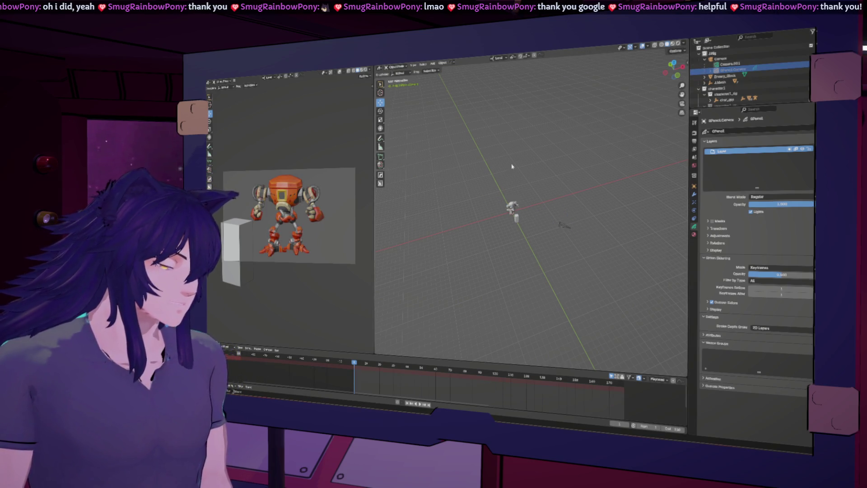
{"action": "middle_click_drag", "start_coordinate": [517, 175], "coordinate": [529, 198]}
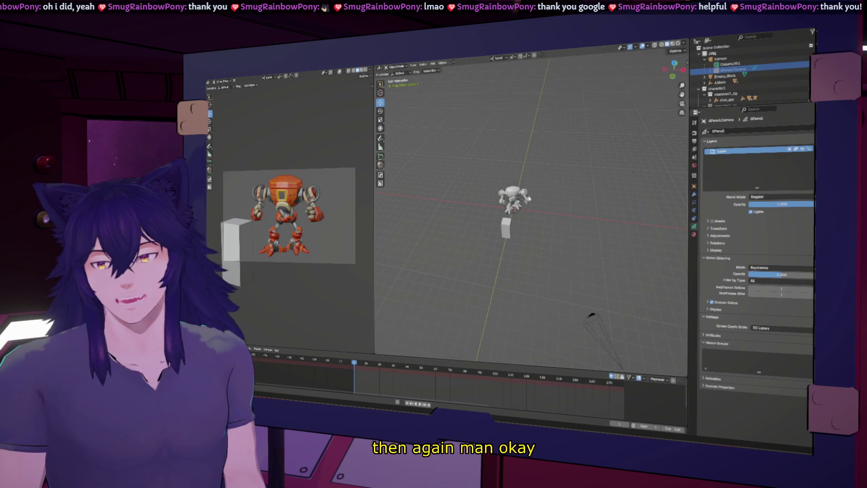
{"action": "scroll", "coordinate": [549, 217], "scroll_direction": "up", "scroll_amount": 5}
{"action": "middle_click_drag", "start_coordinate": [548, 218], "coordinate": [525, 256]}
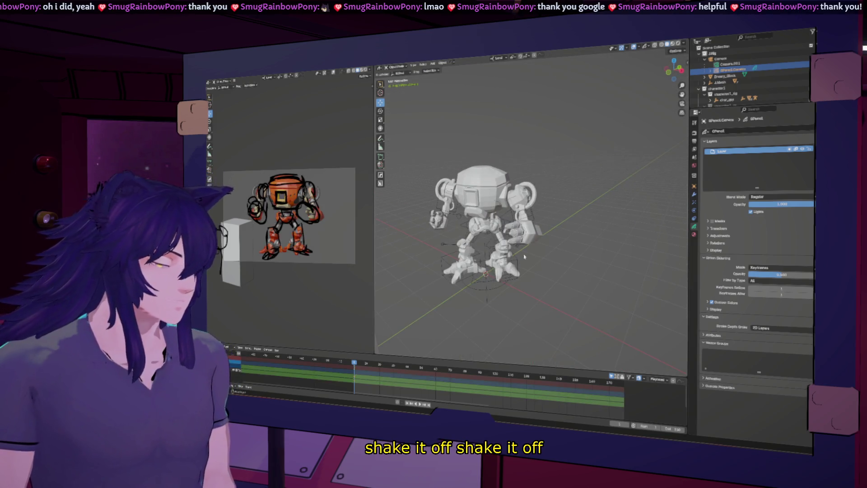
{"action": "key", "text": "bracketleft"}
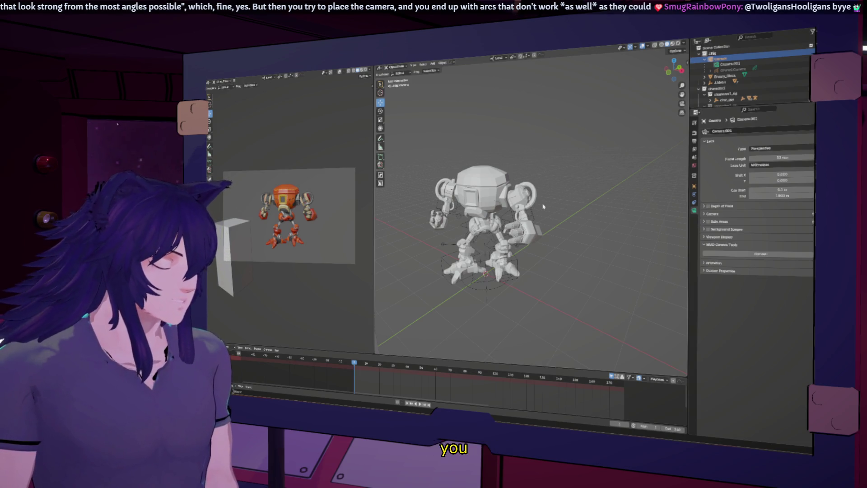
Step: Put the robot rig in Pose Mode and rotate the foot bone around the X axis
{"action": "left_click", "coordinate": [518, 265]}
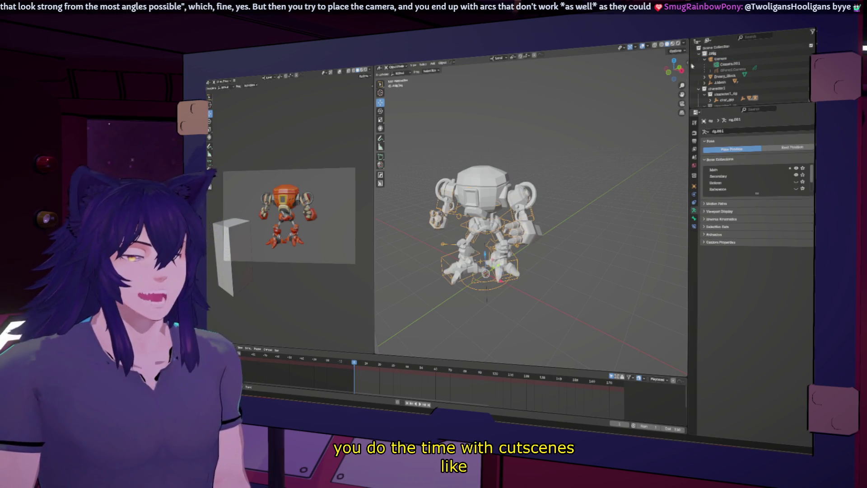
{"action": "mouse_move", "coordinate": [565, 207]}
{"action": "middle_mouse_down"}
{"action": "mouse_move", "coordinate": [540, 247]}
{"action": "mouse_move", "coordinate": [393, 76]}
{"action": "middle_mouse_up"}
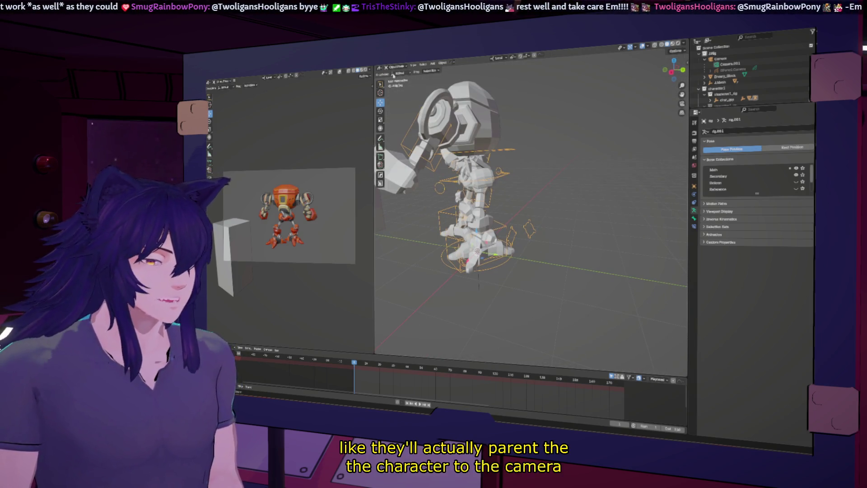
{"action": "key", "text": "ctrl+Tab"}
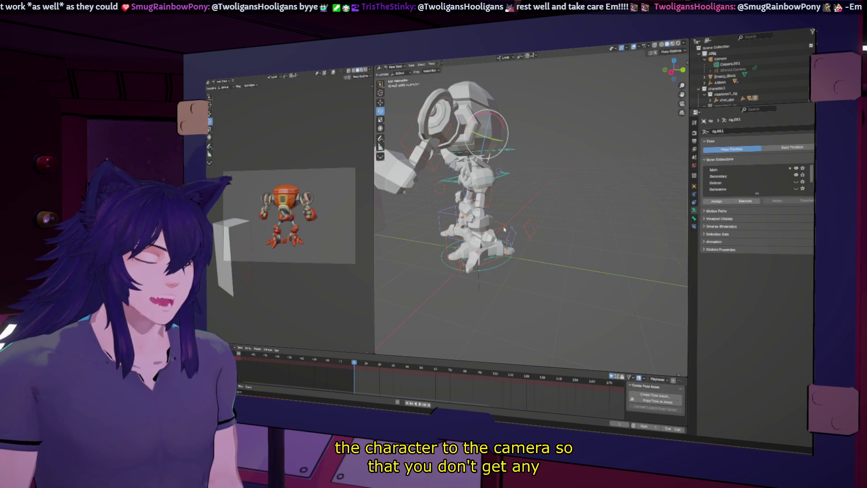
{"action": "left_click", "coordinate": [504, 229]}
{"action": "middle_click_drag", "start_coordinate": [504, 229], "coordinate": [456, 226]}
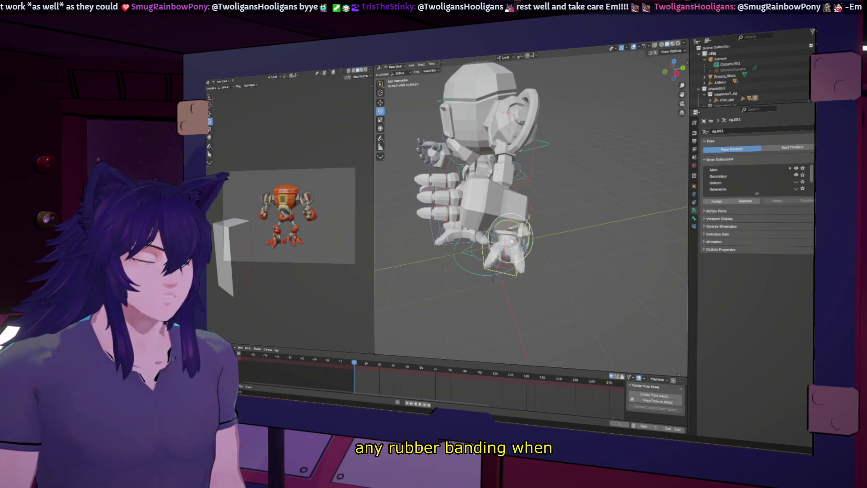
{"action": "middle_click_drag", "start_coordinate": [508, 243], "coordinate": [557, 250]}
{"action": "left_click_drag", "start_coordinate": [567, 216], "coordinate": [569, 253]}
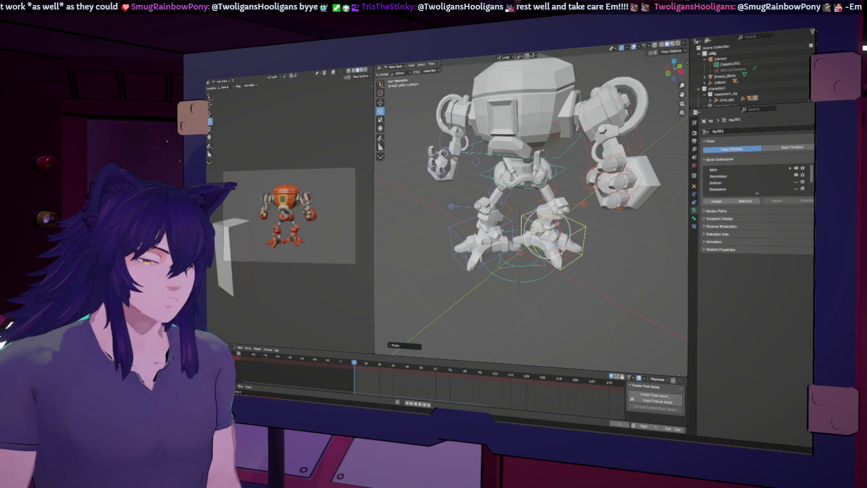
{"action": "middle_click_drag", "start_coordinate": [411, 151], "coordinate": [434, 151]}
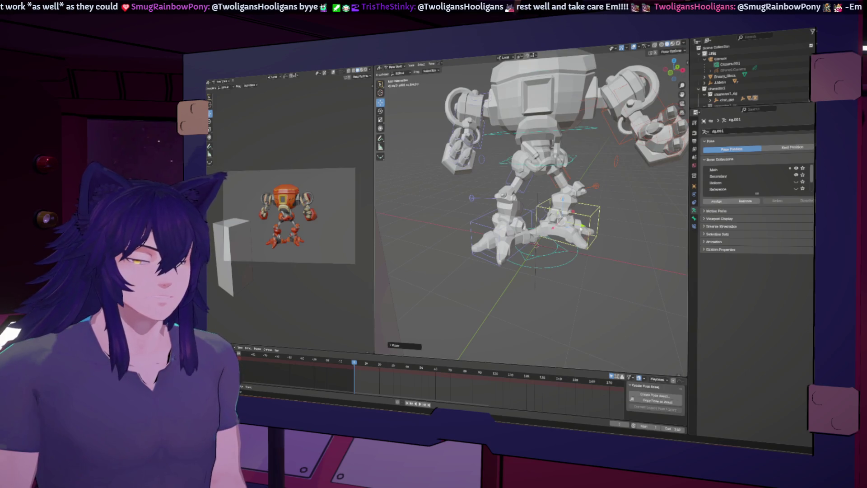
{"action": "key", "text": "r"}
{"action": "key", "text": "x"}
{"action": "key", "text": "Return"}
Step: Rotate the right foot bone slightly and lift it along Z
{"action": "middle_click_drag", "start_coordinate": [533, 203], "coordinate": [587, 209]}
{"action": "middle_click_drag", "start_coordinate": [524, 240], "coordinate": [490, 280]}
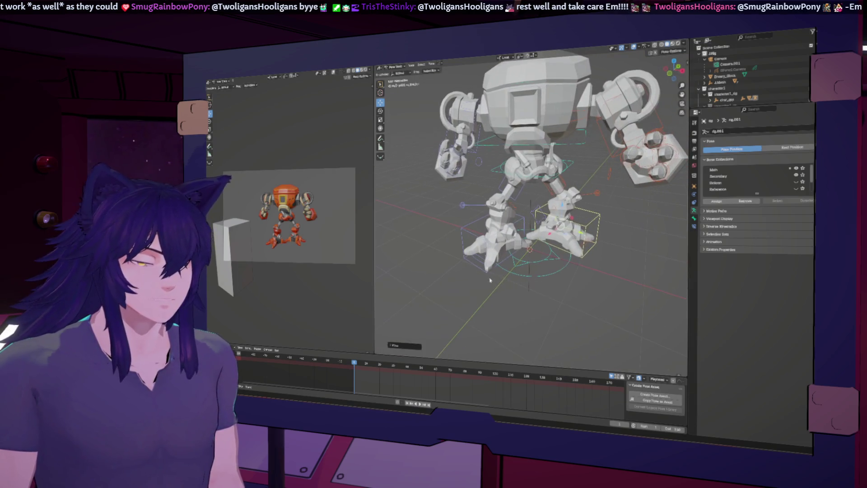
{"action": "key", "text": "r"}
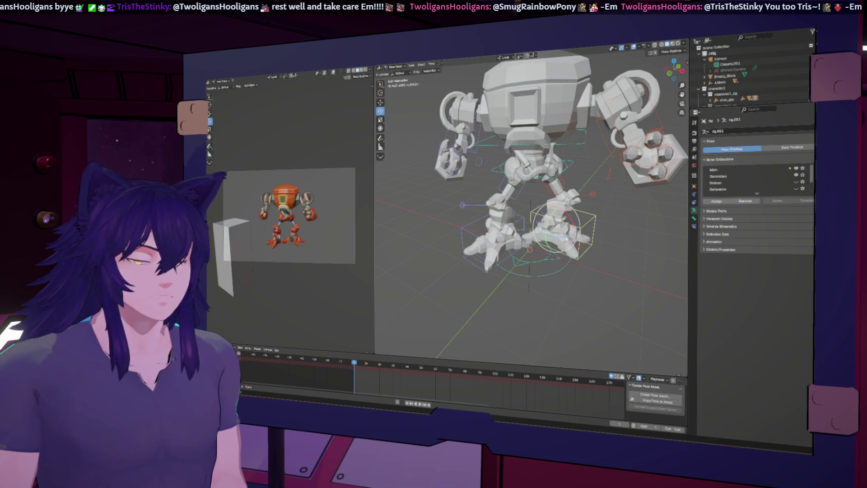
{"action": "key", "text": "g"}
{"action": "key", "text": "z"}
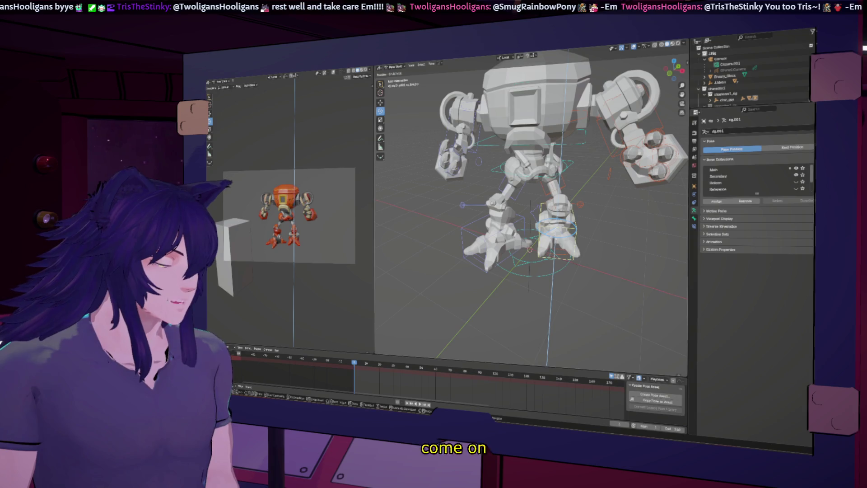
{"action": "key", "text": "Return"}
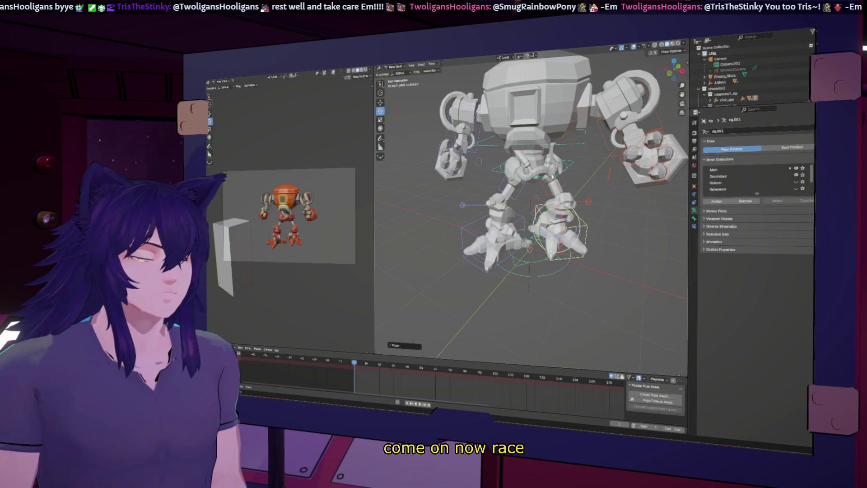
Step: Raise the hip bone along its local Y axis, redoing the first attempt
{"action": "left_click", "coordinate": [533, 154]}
{"action": "key", "text": "g"}
{"action": "key", "text": "y"}
{"action": "key", "text": "y"}
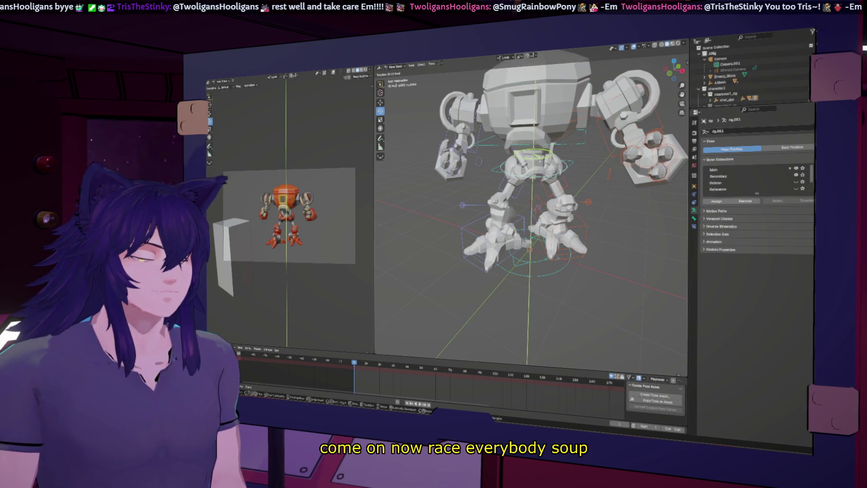
{"action": "key", "text": "Return"}
{"action": "key", "text": "ctrl+z"}
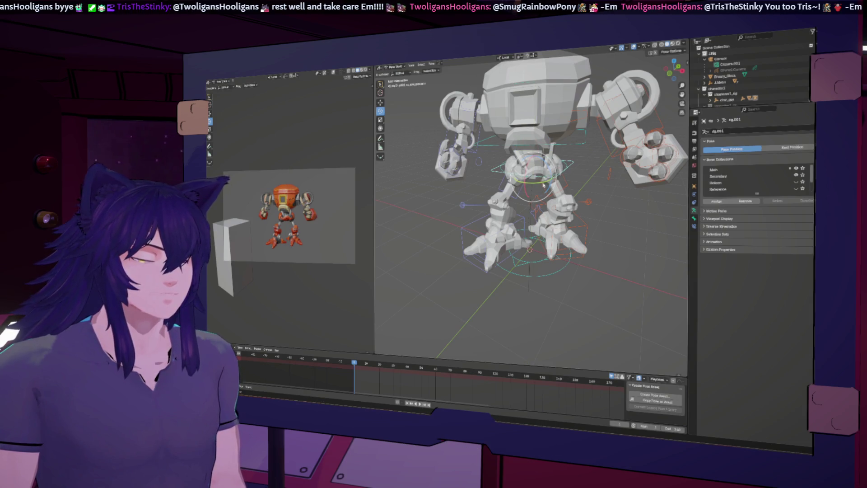
{"action": "key", "text": "g"}
{"action": "key", "text": "y"}
{"action": "key", "text": "y"}
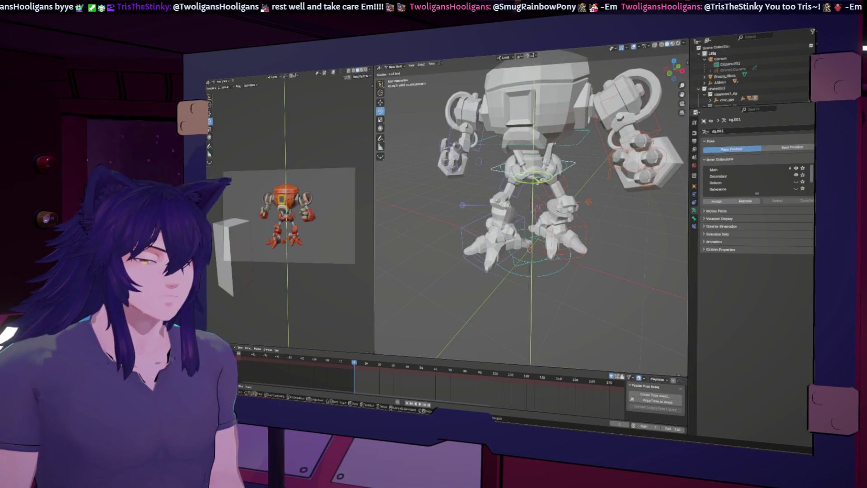
{"action": "left_click", "coordinate": [542, 185]}
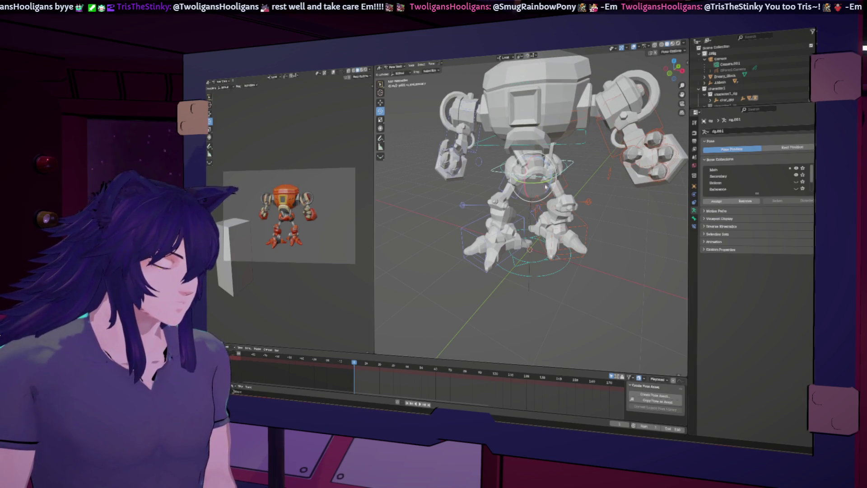
Step: Reposition the leg bone and tilt the upper body forward around X
{"action": "middle_click_drag", "start_coordinate": [563, 265], "coordinate": [544, 205]}
{"action": "key", "text": "g"}
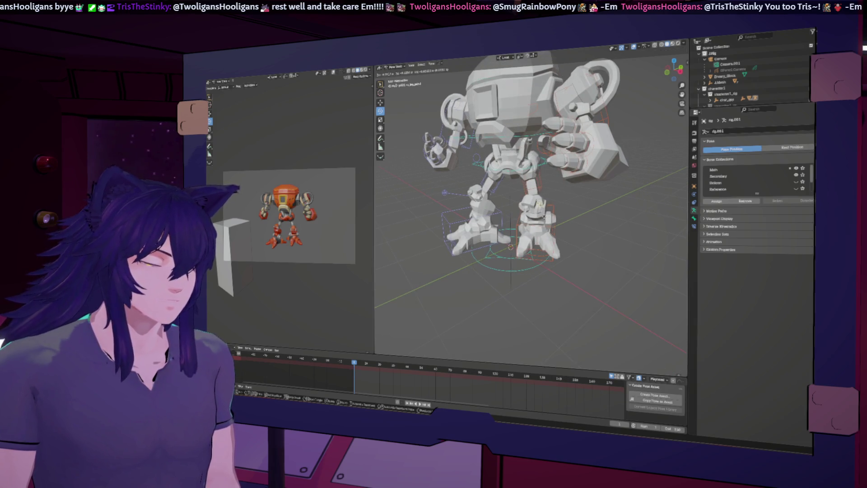
{"action": "left_click", "coordinate": [562, 210]}
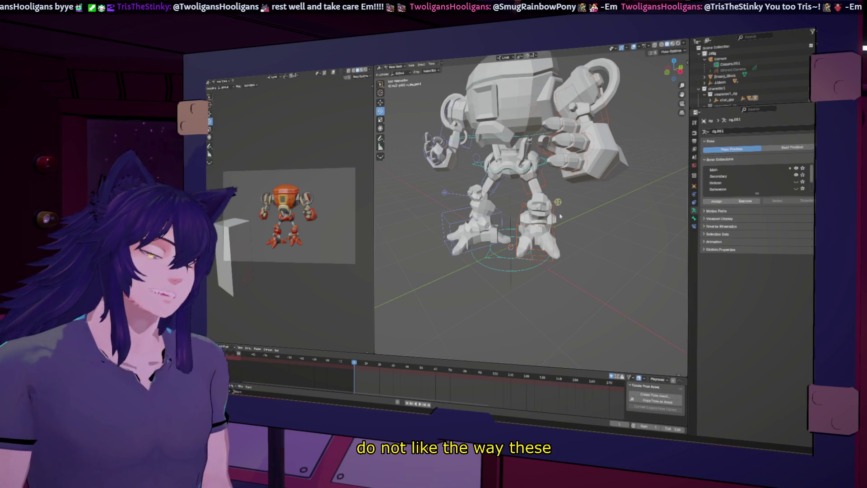
{"action": "middle_click_drag", "start_coordinate": [560, 217], "coordinate": [546, 264]}
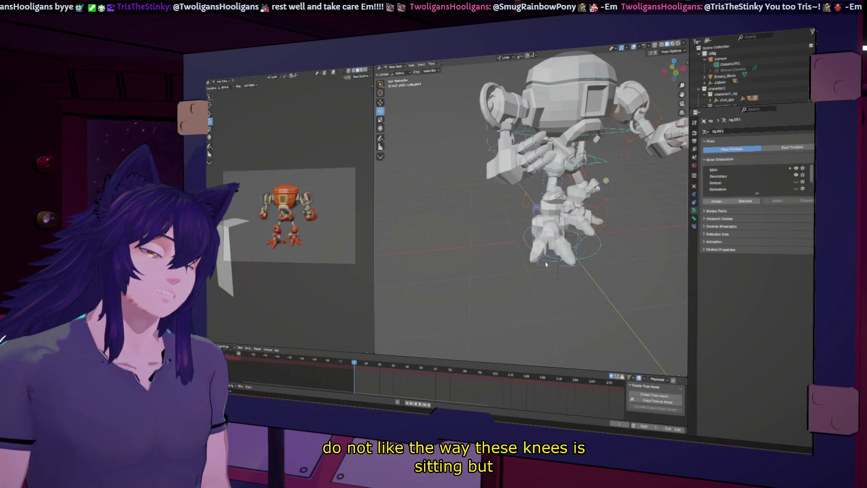
{"action": "middle_click_drag", "start_coordinate": [559, 243], "coordinate": [512, 246]}
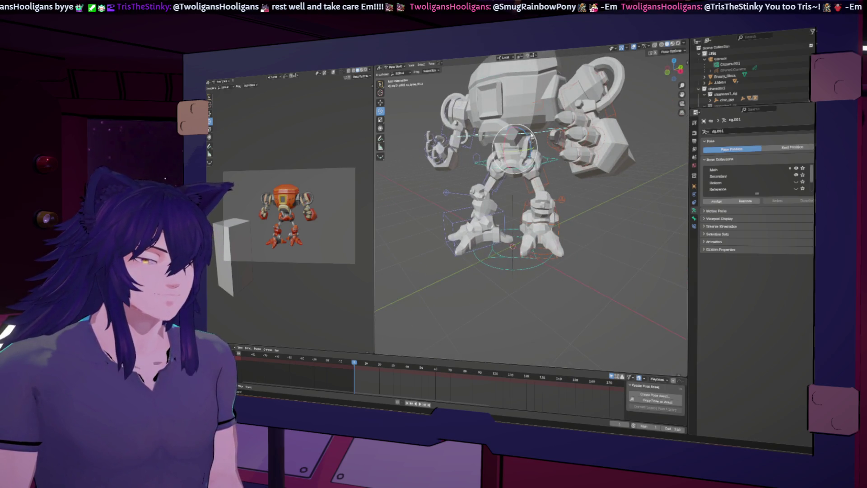
{"action": "left_click_drag", "start_coordinate": [515, 131], "coordinate": [521, 144]}
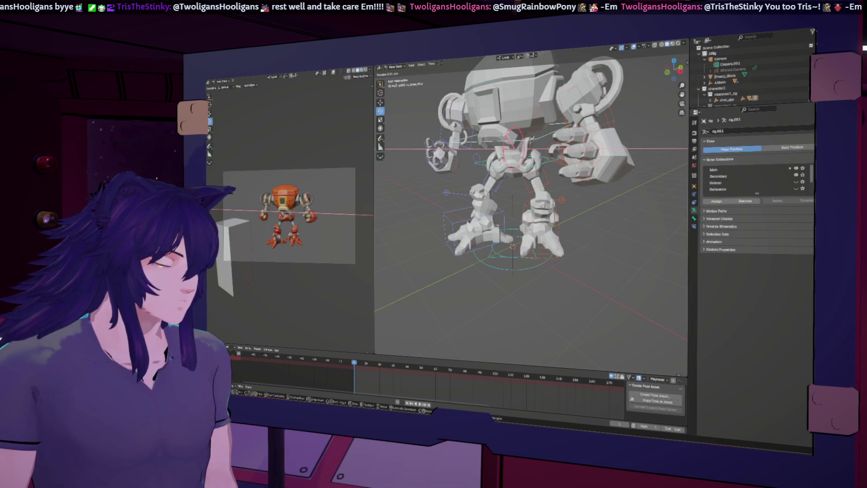
{"action": "key", "text": "Return"}
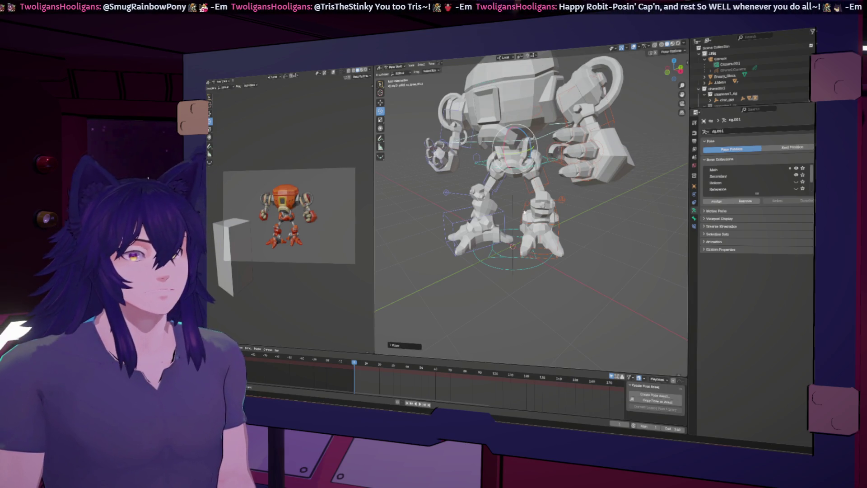
Step: Move the right foot bone vertically along Z
{"action": "middle_click_drag", "start_coordinate": [601, 226], "coordinate": [556, 227]}
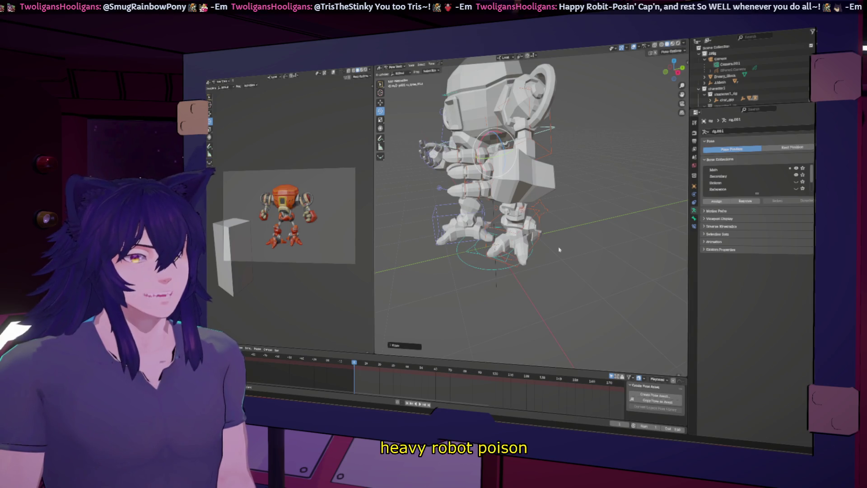
{"action": "left_click", "coordinate": [536, 218]}
{"action": "key", "text": "g"}
{"action": "key", "text": "z"}
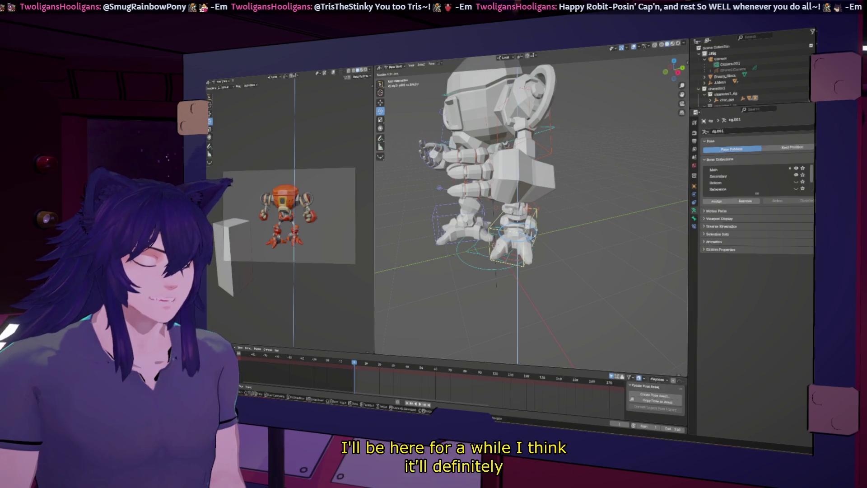
{"action": "left_click", "coordinate": [537, 219]}
{"action": "mouse_move", "coordinate": [537, 219]}
{"action": "middle_mouse_down"}
{"action": "mouse_move", "coordinate": [599, 244]}
{"action": "mouse_move", "coordinate": [485, 248]}
{"action": "middle_mouse_up"}
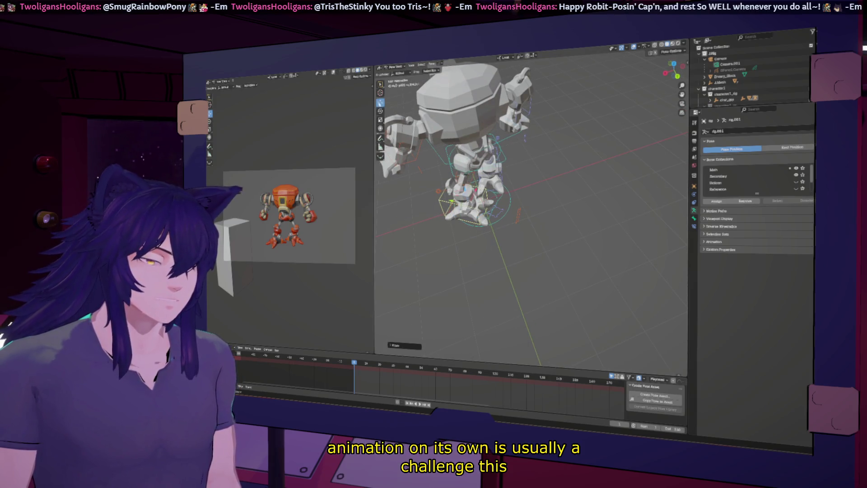
Step: Switch Transform Orientation to Global, then rotate and nudge the foot bone right and up
{"action": "left_click", "coordinate": [504, 57]}
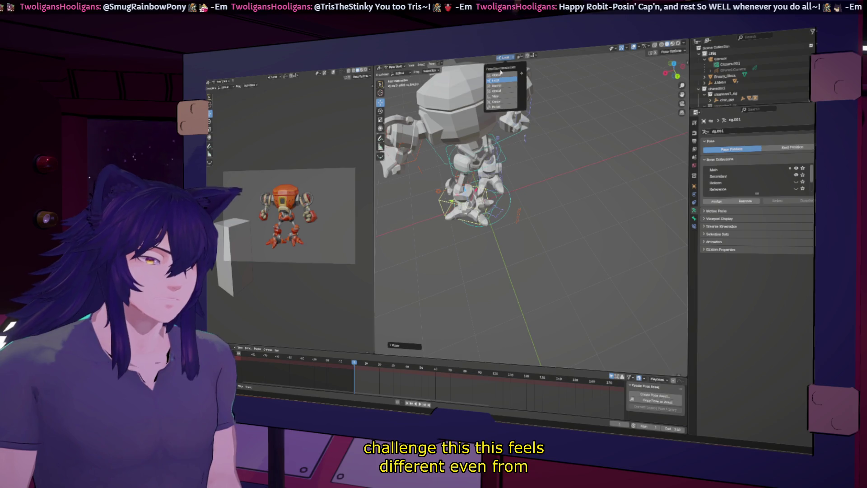
{"action": "left_click", "coordinate": [499, 74]}
{"action": "key", "text": "r"}
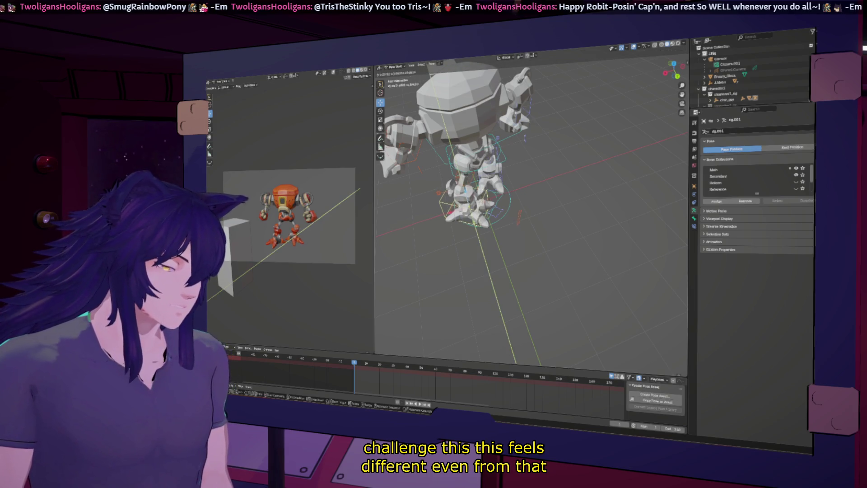
{"action": "left_click", "coordinate": [433, 259]}
{"action": "scroll", "coordinate": [434, 259], "scroll_direction": "up", "scroll_amount": 5}
{"action": "middle_click_drag", "start_coordinate": [433, 259], "coordinate": [550, 232]}
{"action": "key", "text": "g"}
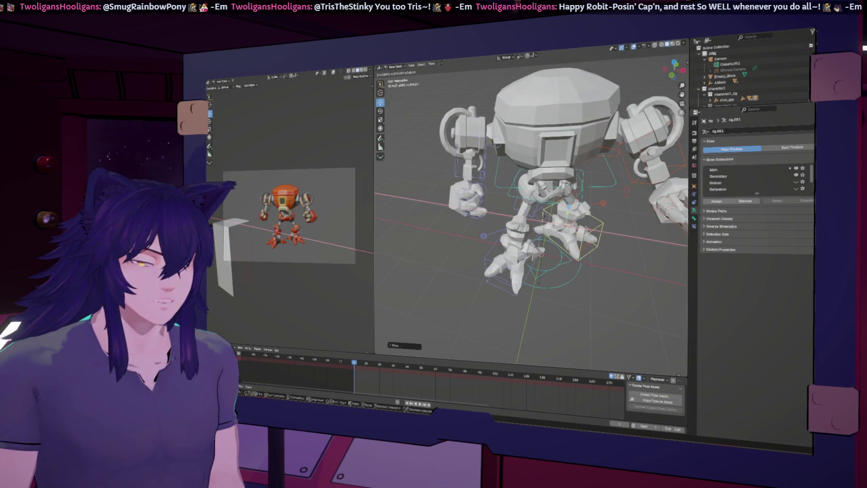
{"action": "left_click", "coordinate": [526, 274]}
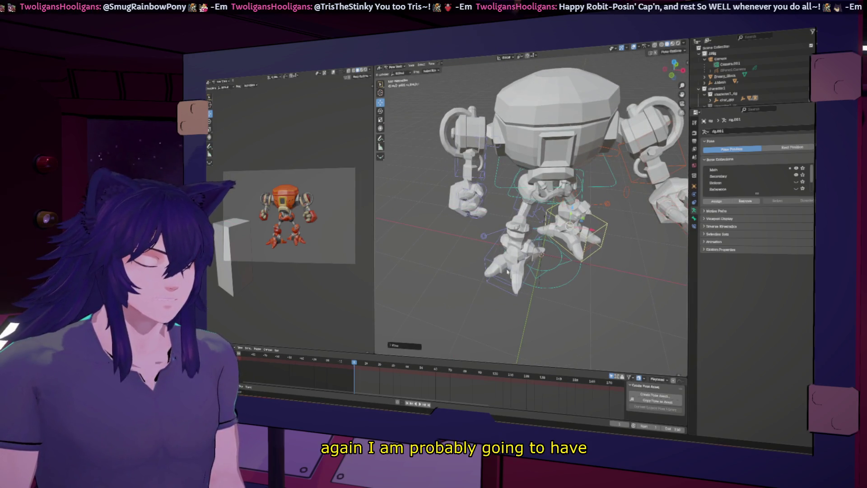
Step: Move the left foot bone up and left, then slide it along Y
{"action": "left_click", "coordinate": [531, 257]}
{"action": "key", "text": "g"}
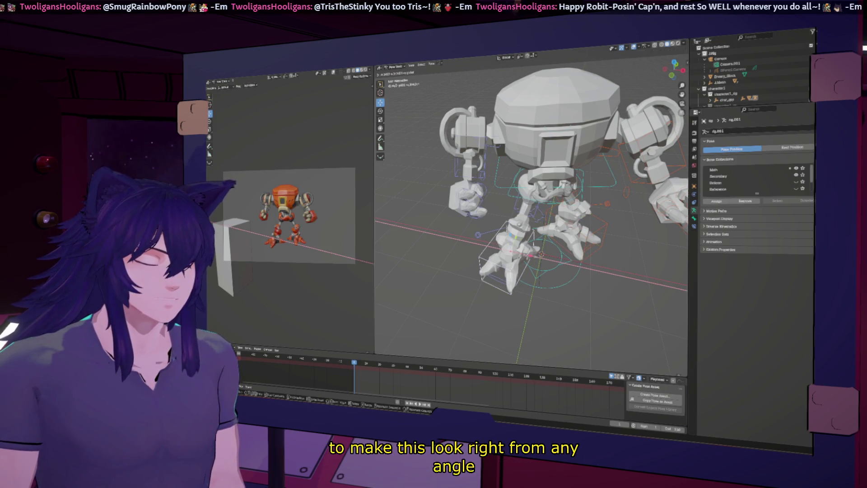
{"action": "left_click", "coordinate": [527, 255]}
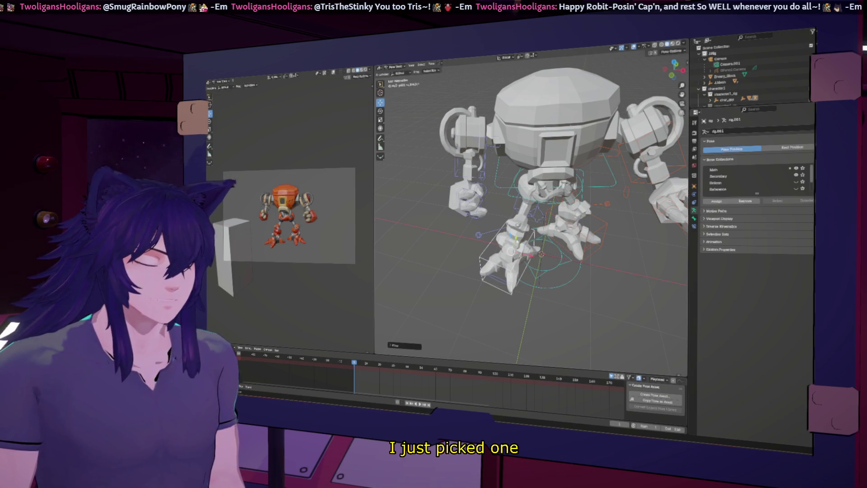
{"action": "key", "text": "g"}
{"action": "key", "text": "y"}
{"action": "left_click", "coordinate": [532, 254]}
{"action": "middle_click_drag", "start_coordinate": [532, 253], "coordinate": [561, 250]}
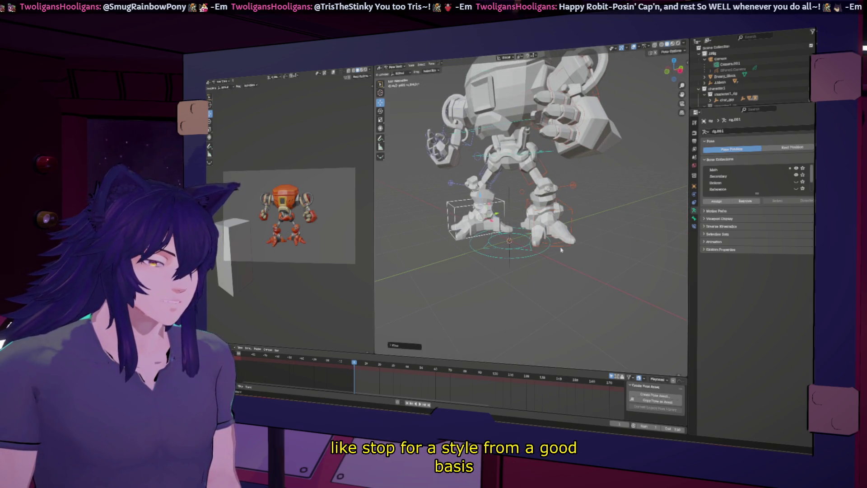
{"action": "scroll", "coordinate": [509, 238], "scroll_direction": "down", "scroll_amount": 5}
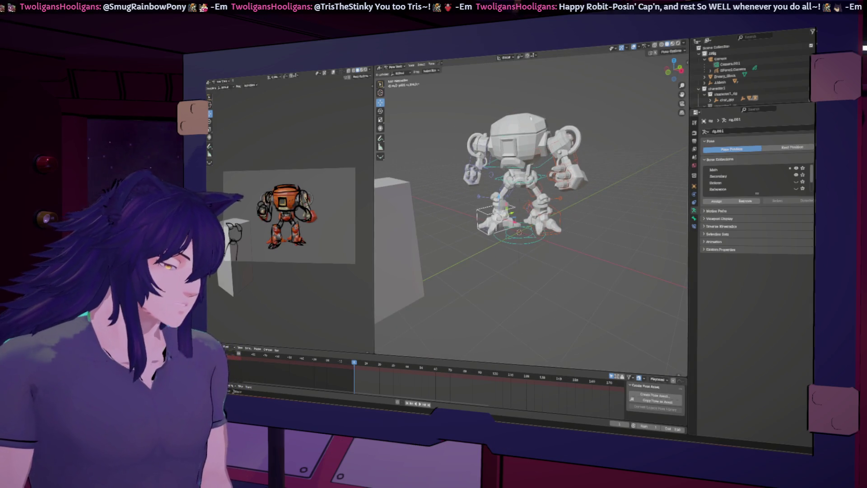
Step: Rotate the left arm bone around its local X axis, with orientation set back to Local
{"action": "left_click", "coordinate": [481, 149]}
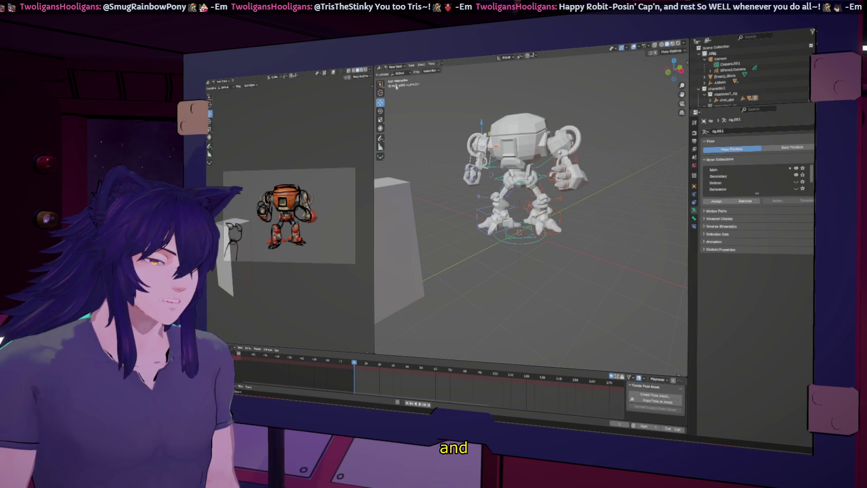
{"action": "left_click", "coordinate": [380, 110]}
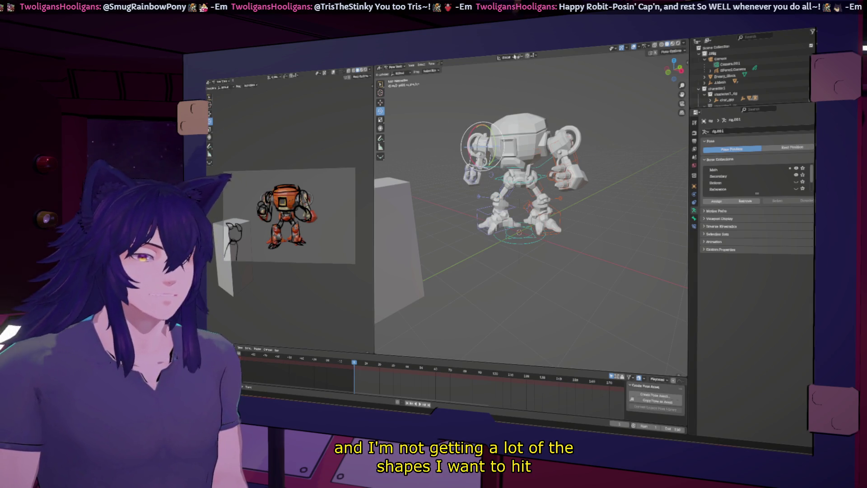
{"action": "left_click", "coordinate": [510, 57]}
{"action": "left_click", "coordinate": [496, 79]}
{"action": "left_click_drag", "start_coordinate": [477, 132], "coordinate": [479, 120]}
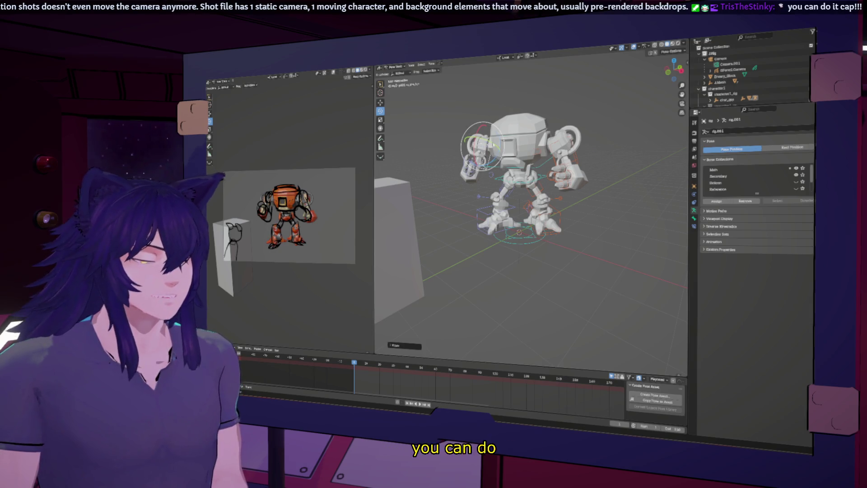
Step: Twist the left hand bone around its Z, X and Y axes
{"action": "key", "text": "r"}
{"action": "key", "text": "y"}
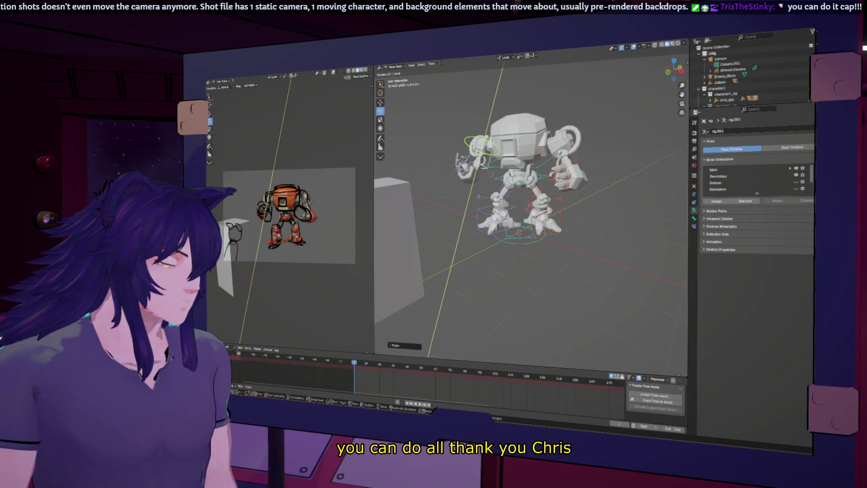
{"action": "key", "text": "z"}
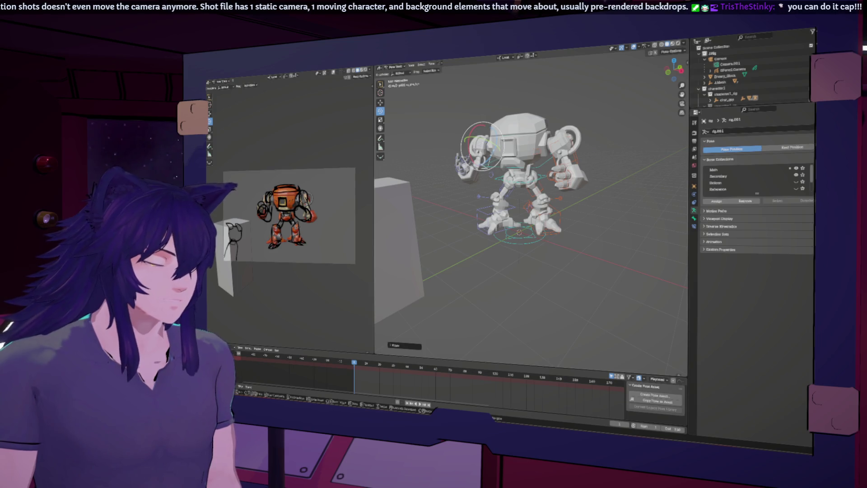
{"action": "key", "text": "Return"}
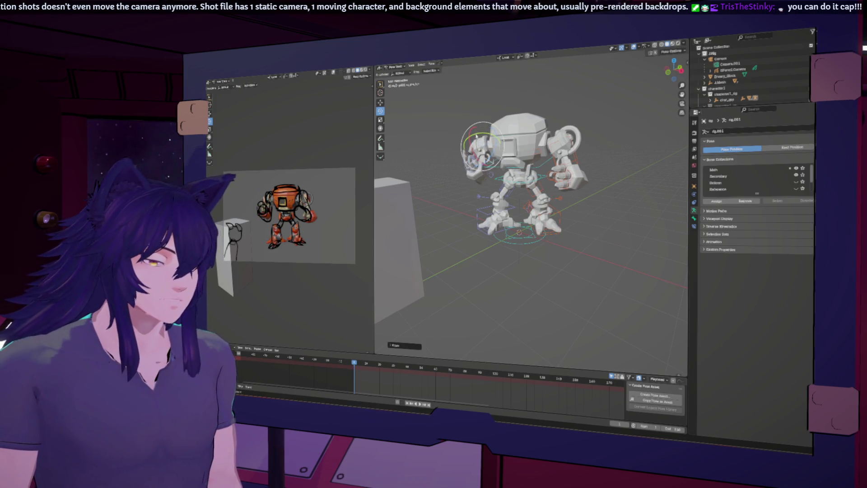
{"action": "key", "text": "r"}
{"action": "key", "text": "x"}
{"action": "key", "text": "Return"}
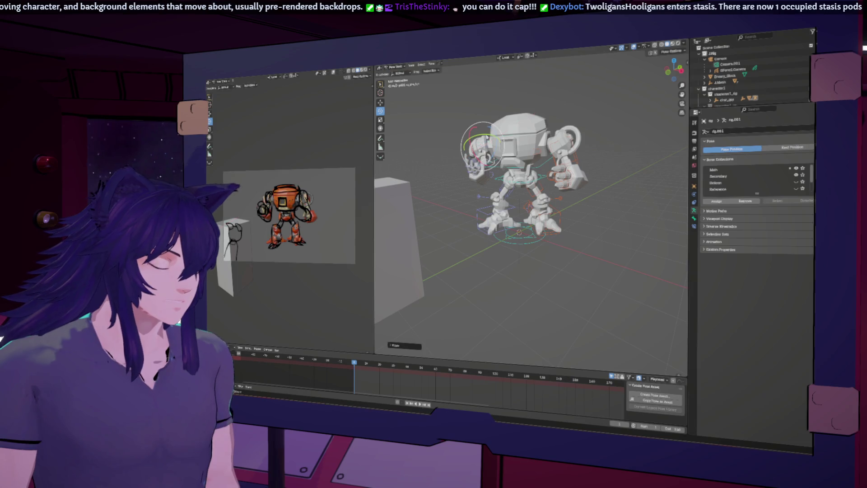
{"action": "key", "text": "r"}
{"action": "key", "text": "y"}
{"action": "key", "text": "Return"}
Step: Make Camera.001 active, swing the left arm outward, and switch to wireframe shading
{"action": "middle_click_drag", "start_coordinate": [576, 171], "coordinate": [562, 161]}
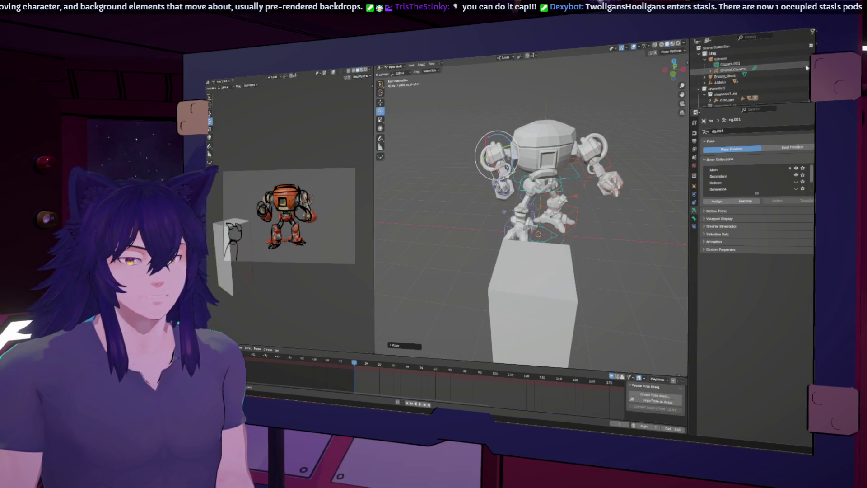
{"action": "left_click", "coordinate": [716, 65]}
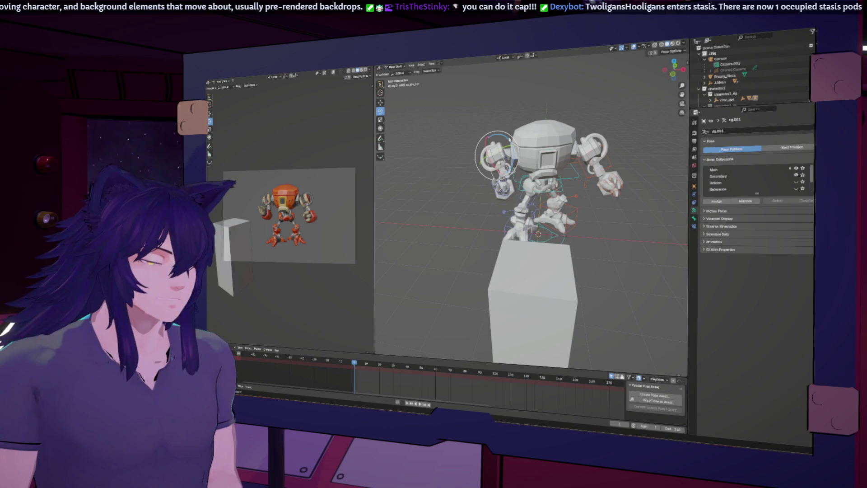
{"action": "key", "text": "r"}
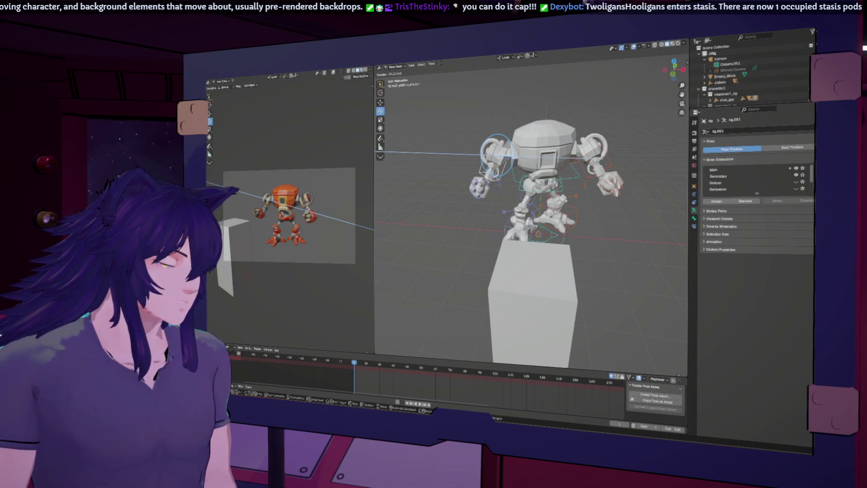
{"action": "left_click", "coordinate": [513, 156]}
{"action": "middle_click_drag", "start_coordinate": [551, 155], "coordinate": [486, 140]}
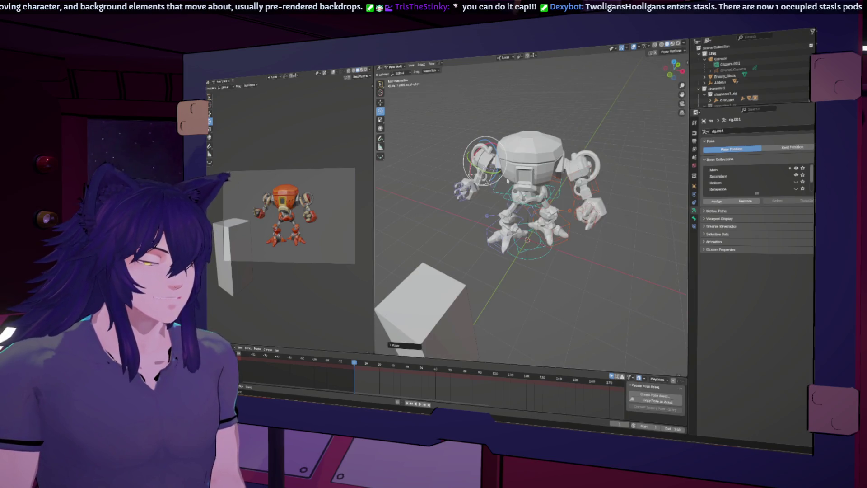
{"action": "left_click", "coordinate": [662, 45]}
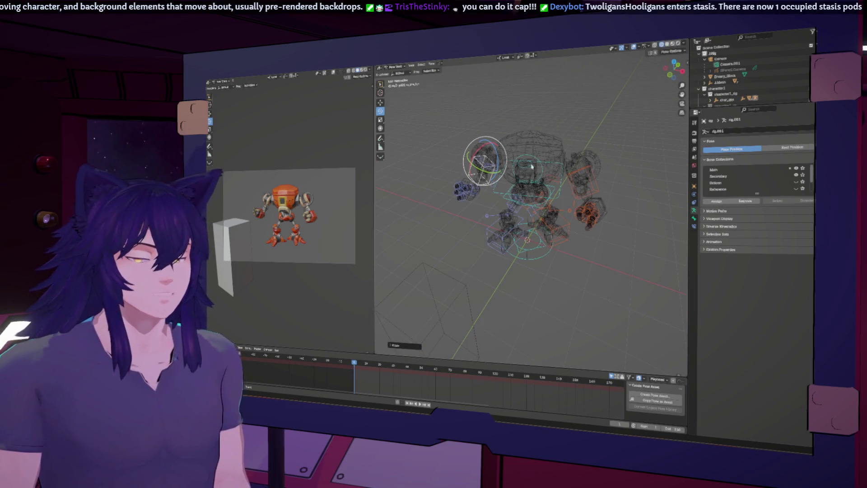
Step: Rotate the left hand bone around the Z axis
{"action": "left_click", "coordinate": [472, 177]}
{"action": "left_click_drag", "start_coordinate": [472, 177], "coordinate": [470, 179]}
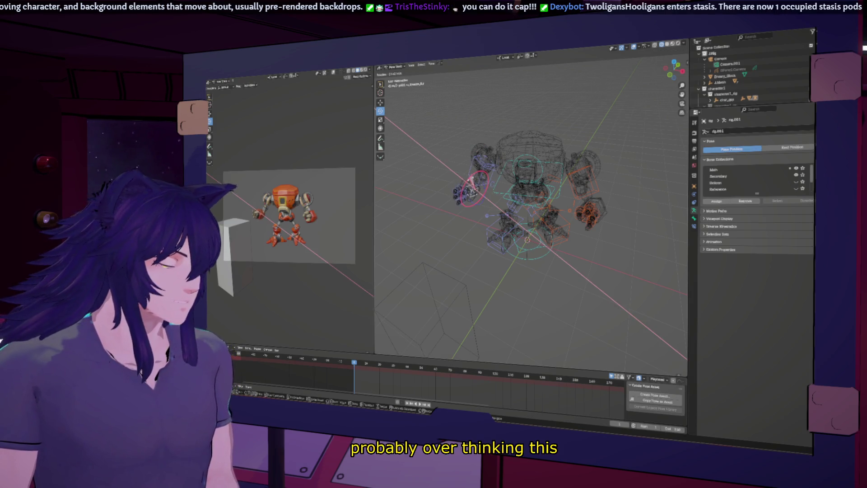
{"action": "key", "text": "z"}
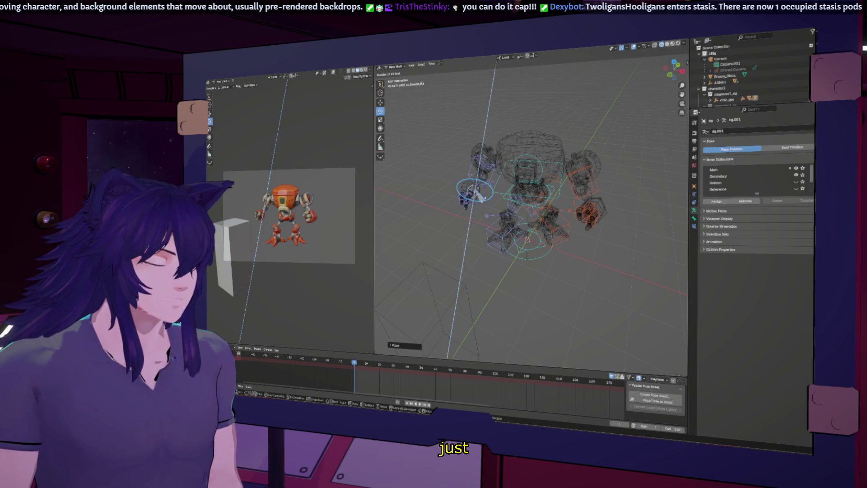
{"action": "key", "text": "Return"}
{"action": "left_click", "coordinate": [482, 197]}
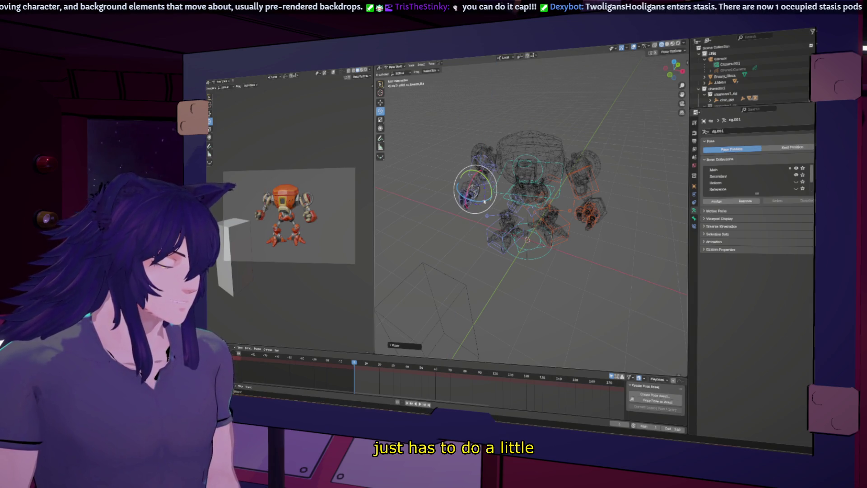
Step: Apply Clear User Transforms, advance the timeline slightly, and select all bones
{"action": "mouse_move", "coordinate": [515, 244]}
{"action": "middle_mouse_down"}
{"action": "mouse_move", "coordinate": [542, 266]}
{"action": "mouse_move", "coordinate": [548, 254]}
{"action": "middle_mouse_up"}
{"action": "right_click", "coordinate": [547, 253]}
{"action": "left_click", "coordinate": [547, 252]}
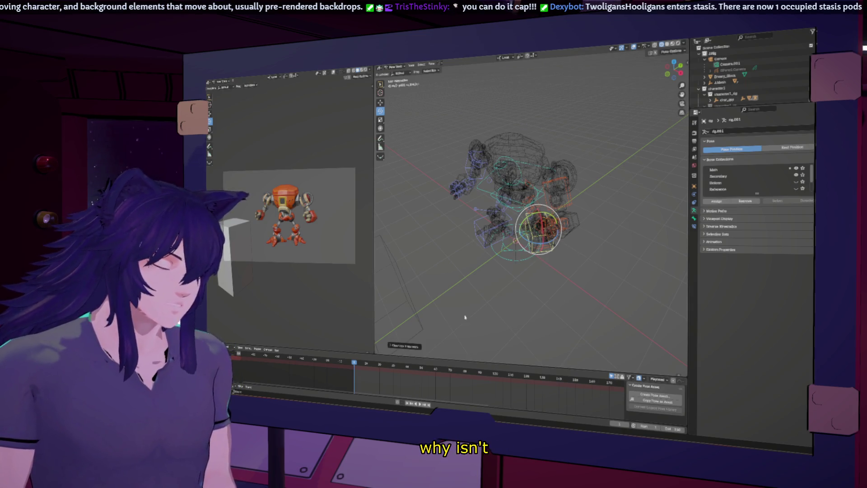
{"action": "left_click_drag", "start_coordinate": [360, 368], "coordinate": [366, 365]}
{"action": "left_click", "coordinate": [354, 364]}
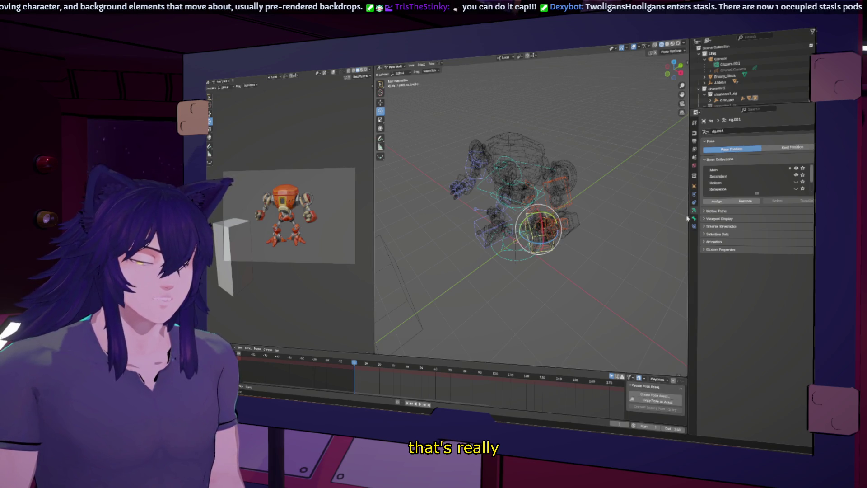
{"action": "key", "text": "a"}
{"action": "right_click", "coordinate": [503, 200]}
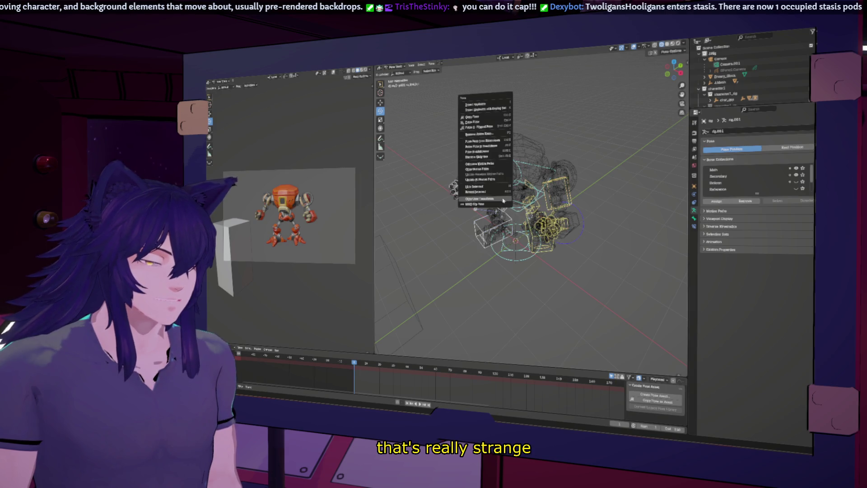
Step: Clear user transforms on all bones, copy and paste the pose, then clear again
{"action": "left_click", "coordinate": [503, 200]}
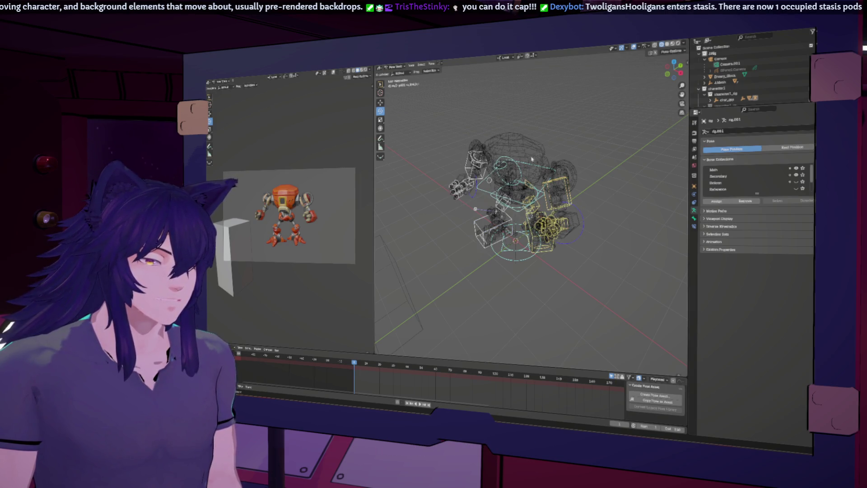
{"action": "right_click", "coordinate": [497, 172]}
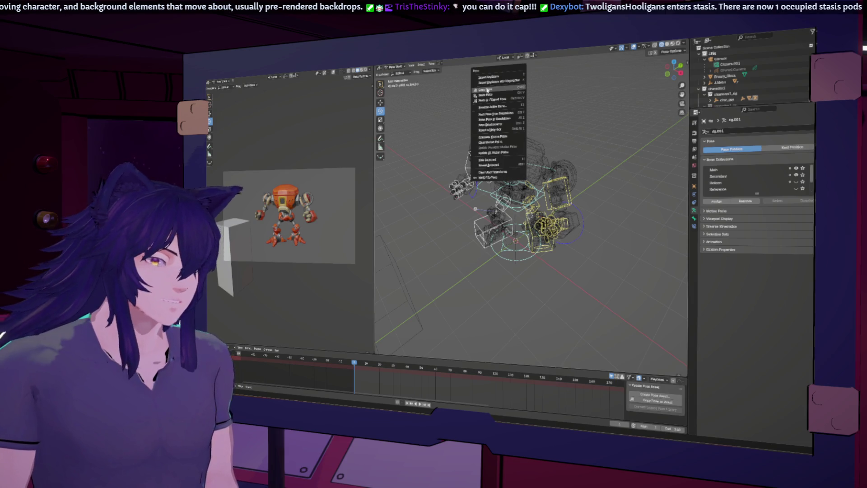
{"action": "left_click", "coordinate": [487, 91]}
{"action": "right_click", "coordinate": [490, 153]}
{"action": "left_click", "coordinate": [493, 171]}
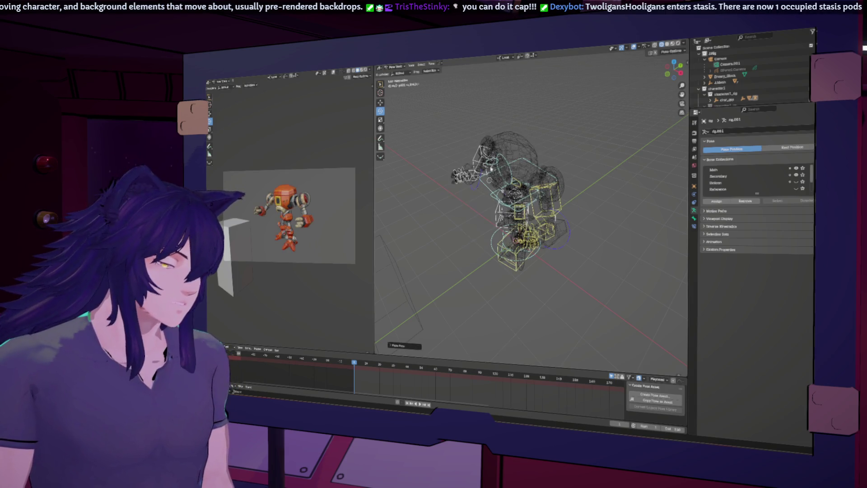
{"action": "right_click", "coordinate": [474, 220]}
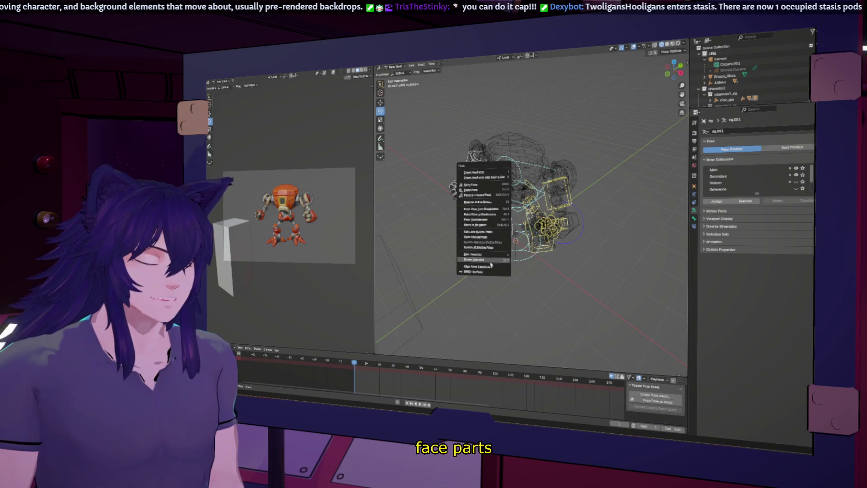
{"action": "left_click", "coordinate": [475, 209]}
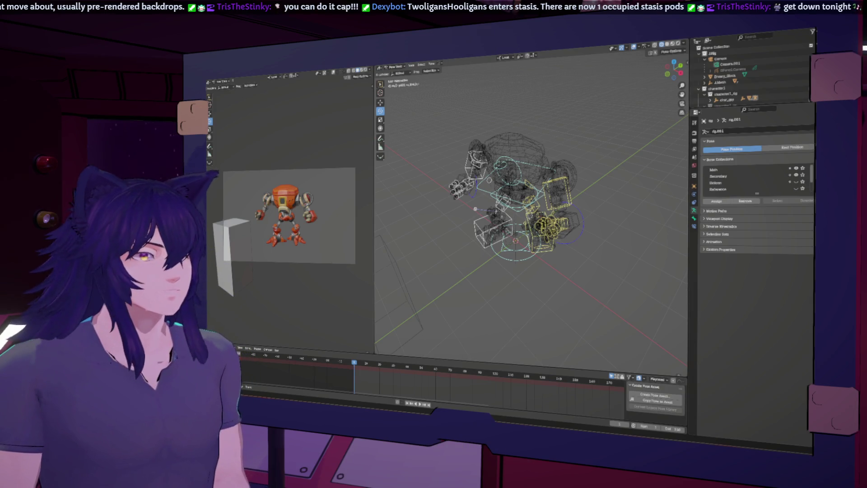
Step: Rotate the right shoulder bone around the Y axis
{"action": "mouse_move", "coordinate": [508, 177]}
{"action": "middle_mouse_down"}
{"action": "mouse_move", "coordinate": [460, 220]}
{"action": "mouse_move", "coordinate": [516, 223]}
{"action": "middle_mouse_up"}
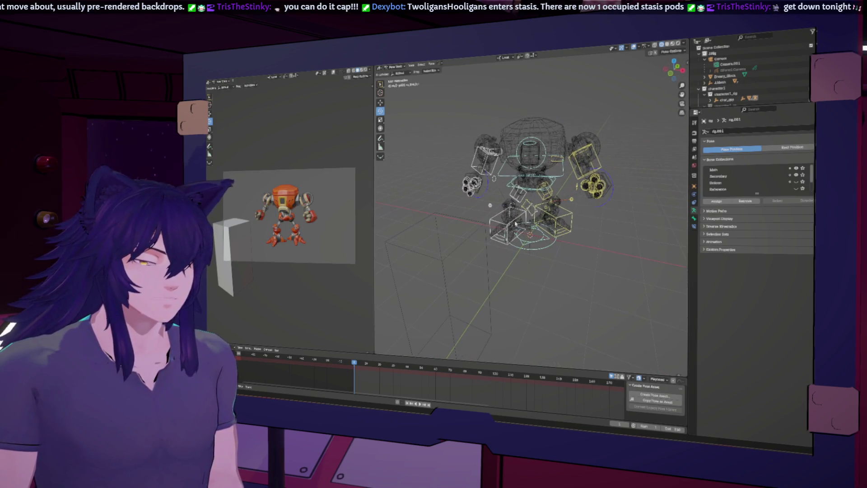
{"action": "left_click", "coordinate": [595, 155]}
{"action": "left_click_drag", "start_coordinate": [593, 141], "coordinate": [592, 140]}
{"action": "key", "text": "r"}
{"action": "key", "text": "y"}
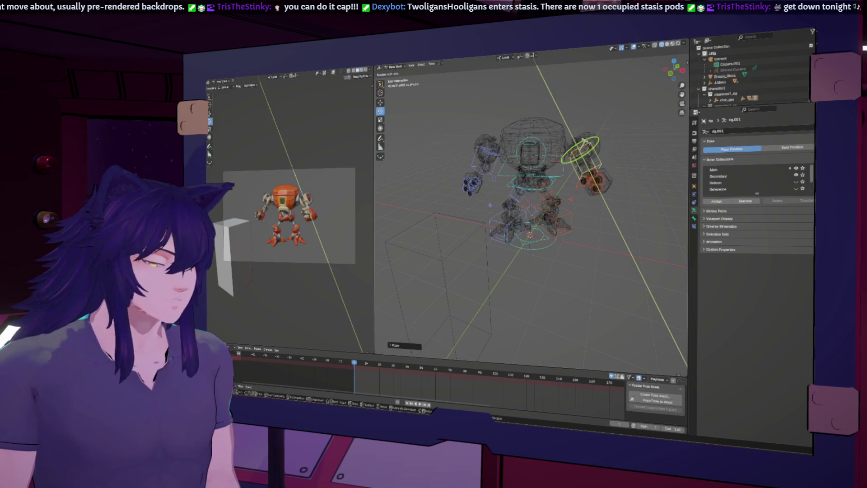
{"action": "left_click", "coordinate": [435, 179]}
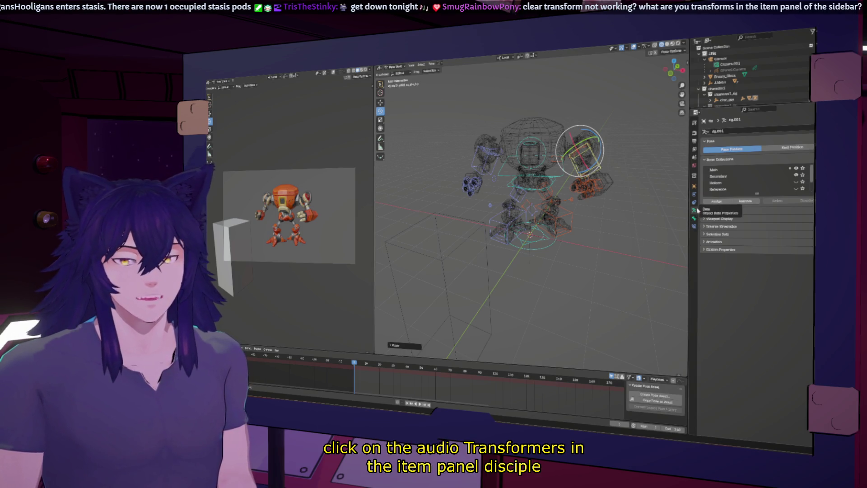
Step: Check the shoulder in the Bone properties and clear its user transforms
{"action": "left_click", "coordinate": [695, 218]}
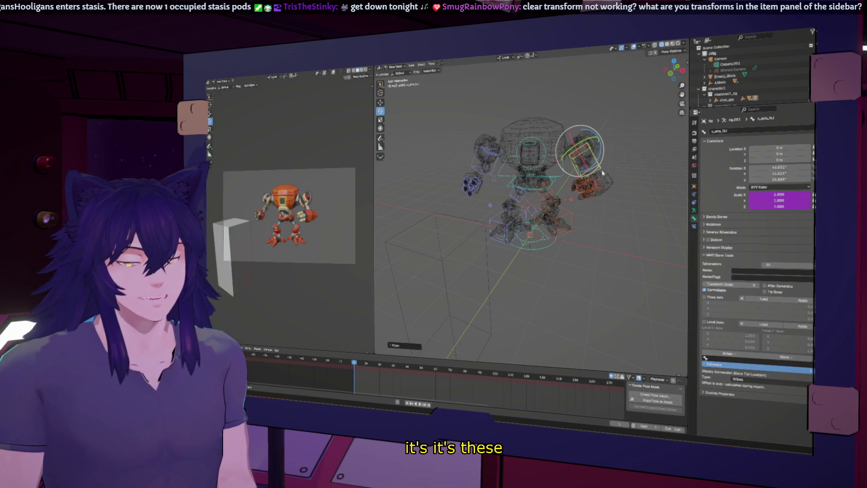
{"action": "right_click", "coordinate": [586, 171]}
{"action": "left_click", "coordinate": [587, 172]}
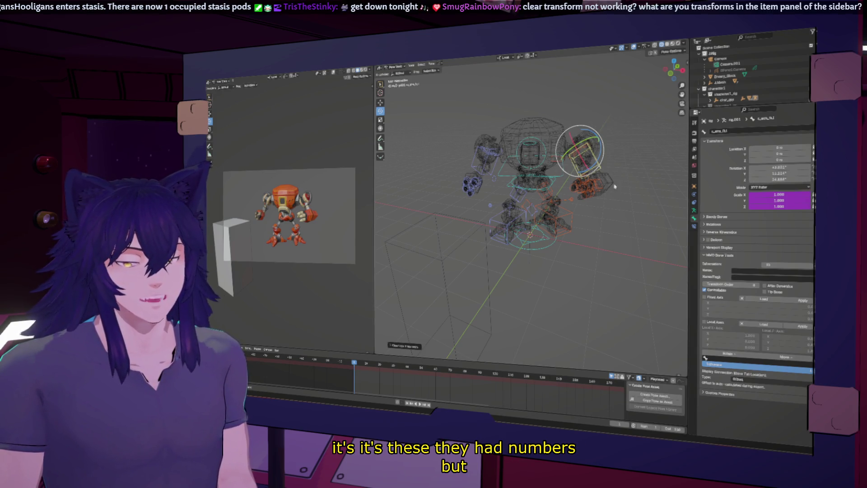
{"action": "left_click", "coordinate": [694, 186]}
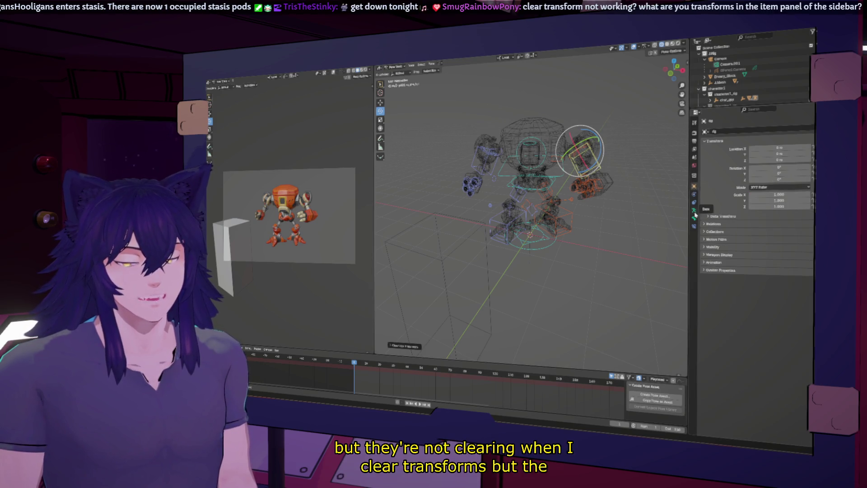
{"action": "left_click", "coordinate": [694, 218]}
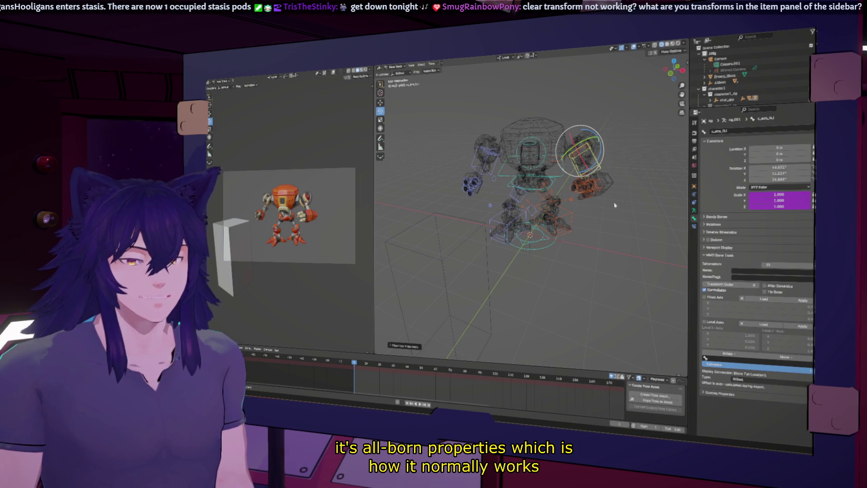
Step: Switch the rig from Pose Mode to Object Mode
{"action": "mouse_move", "coordinate": [614, 205]}
{"action": "middle_mouse_down"}
{"action": "mouse_move", "coordinate": [572, 204]}
{"action": "mouse_move", "coordinate": [610, 227]}
{"action": "middle_mouse_up"}
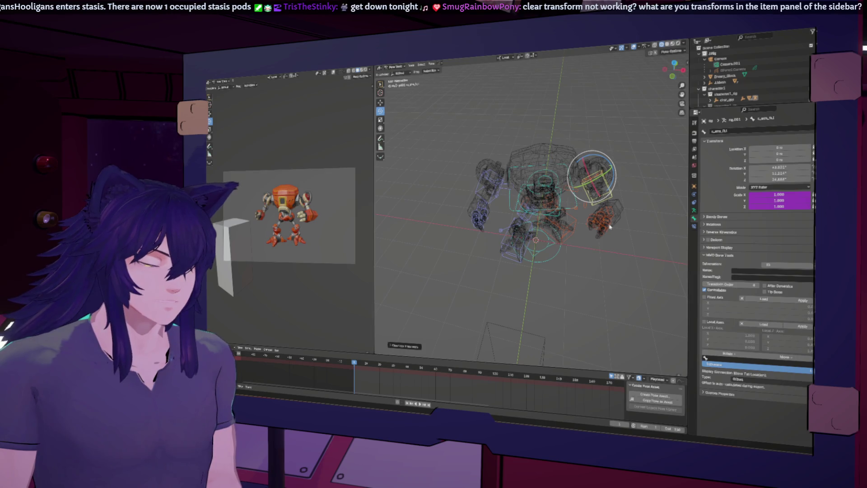
{"action": "right_click", "coordinate": [598, 218]}
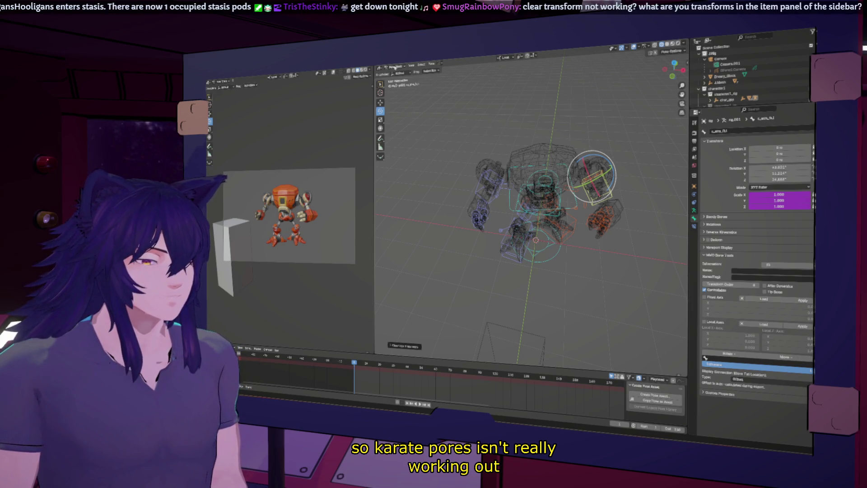
{"action": "left_click", "coordinate": [394, 67]}
{"action": "left_click", "coordinate": [398, 74]}
{"action": "right_click", "coordinate": [542, 181]}
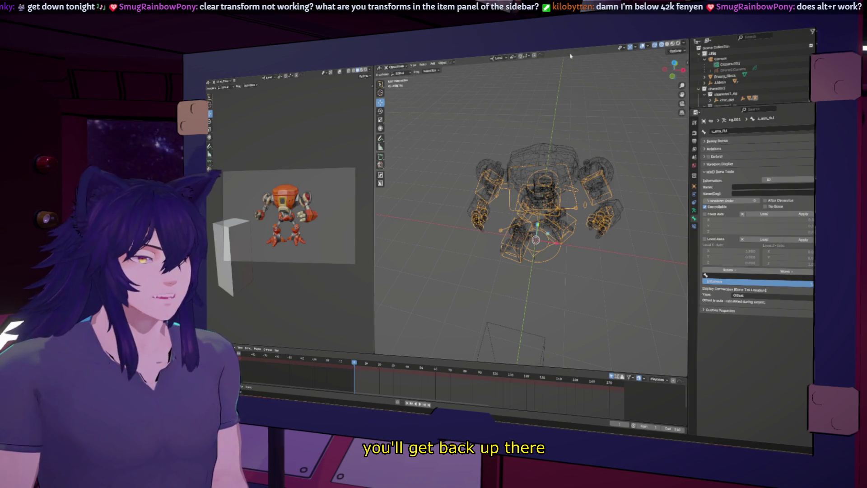
Step: Return to Pose Mode, select all bones and clear their rotation with Alt+R
{"action": "key", "text": "alt+a"}
{"action": "left_click", "coordinate": [551, 168]}
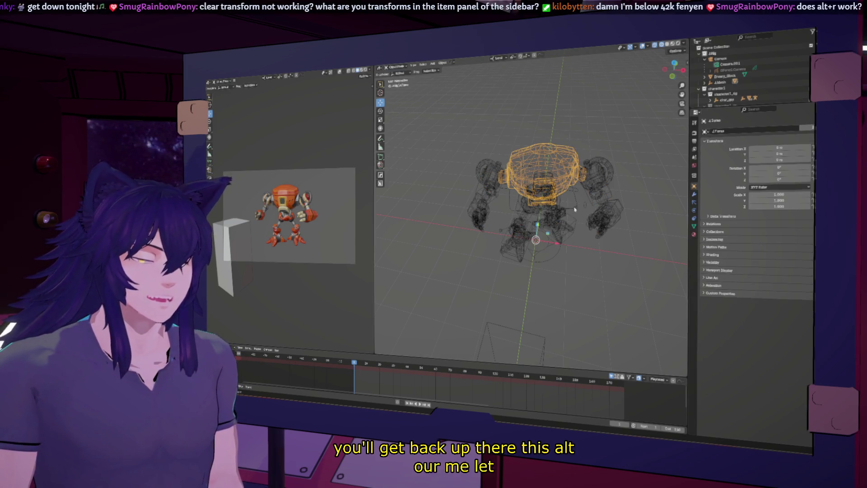
{"action": "key", "text": "ctrl+z"}
{"action": "key", "text": "ctrl+z"}
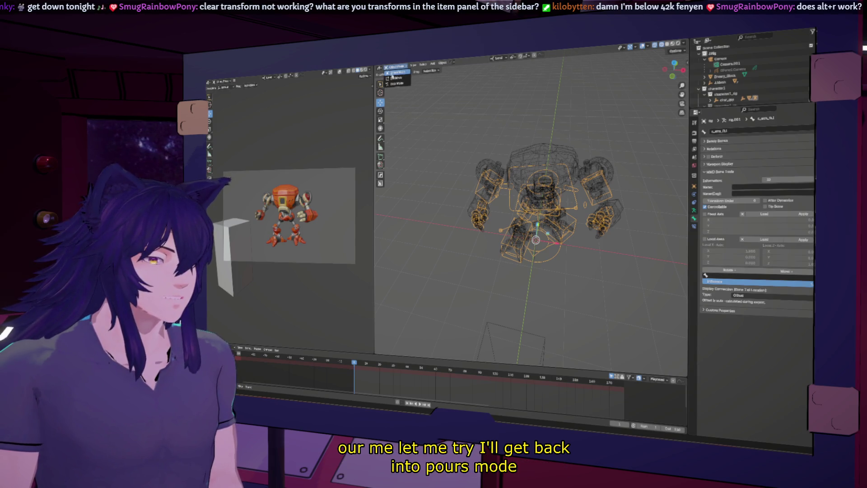
{"action": "left_click", "coordinate": [396, 83]}
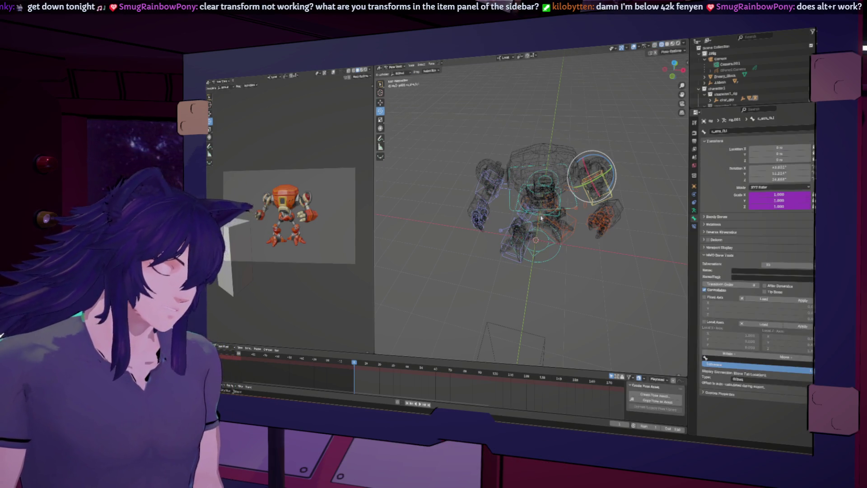
{"action": "key", "text": "a"}
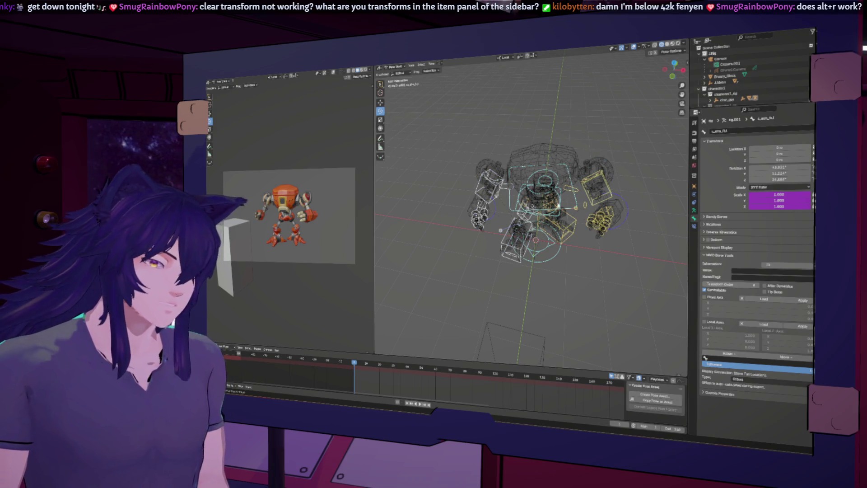
{"action": "key", "text": "alt+r"}
Step: Clear the c_foot_ik bone's location to 0 m with Alt+G
{"action": "middle_click_drag", "start_coordinate": [584, 195], "coordinate": [552, 208]}
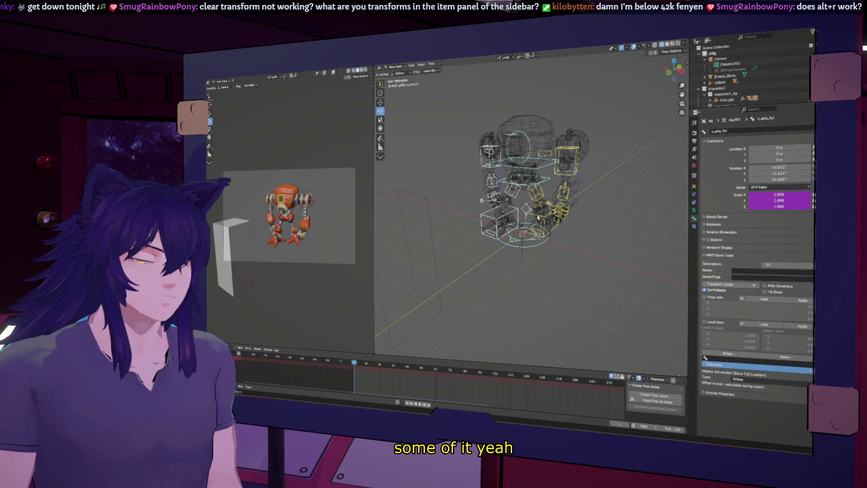
{"action": "left_click", "coordinate": [539, 218]}
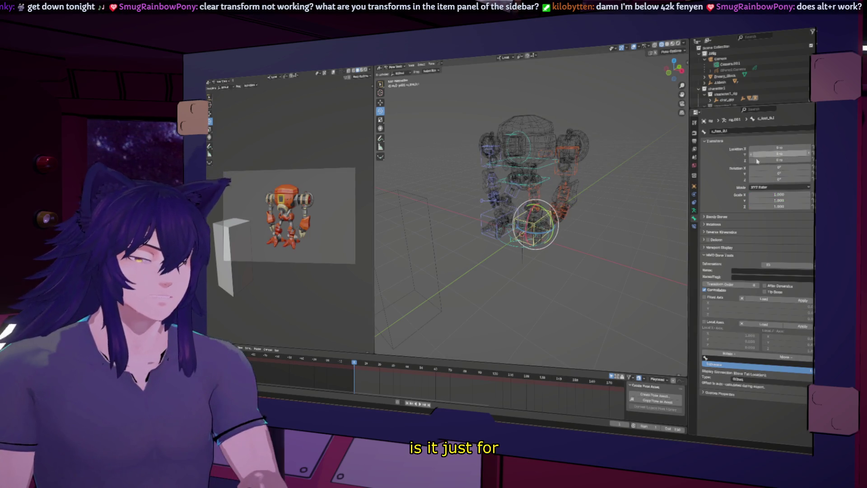
{"action": "key", "text": "ctrl+z"}
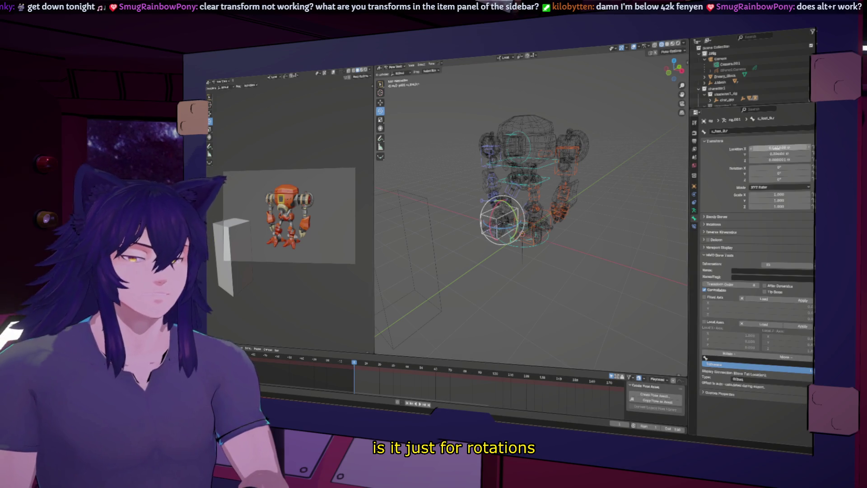
{"action": "key", "text": "alt+g"}
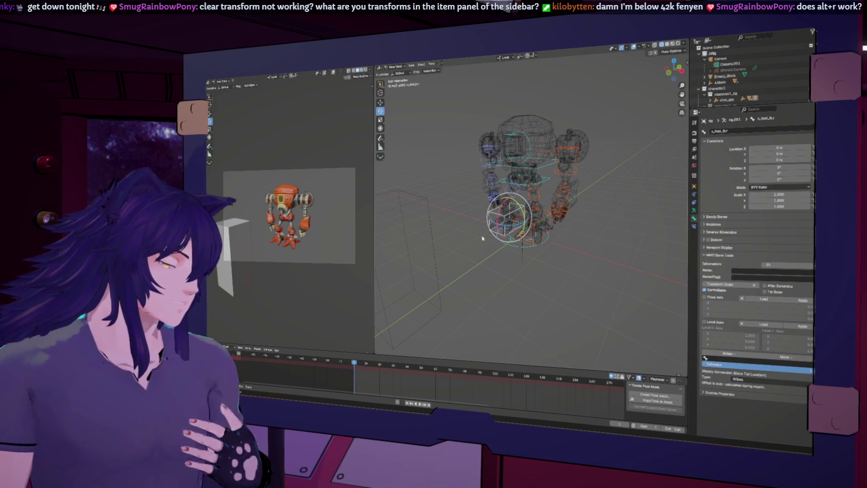
{"action": "mouse_move", "coordinate": [482, 238]}
{"action": "middle_mouse_down"}
{"action": "mouse_move", "coordinate": [524, 231]}
{"action": "mouse_move", "coordinate": [564, 243]}
{"action": "mouse_move", "coordinate": [551, 240]}
{"action": "mouse_move", "coordinate": [554, 229]}
{"action": "mouse_move", "coordinate": [585, 233]}
{"action": "mouse_move", "coordinate": [559, 236]}
{"action": "middle_mouse_up"}
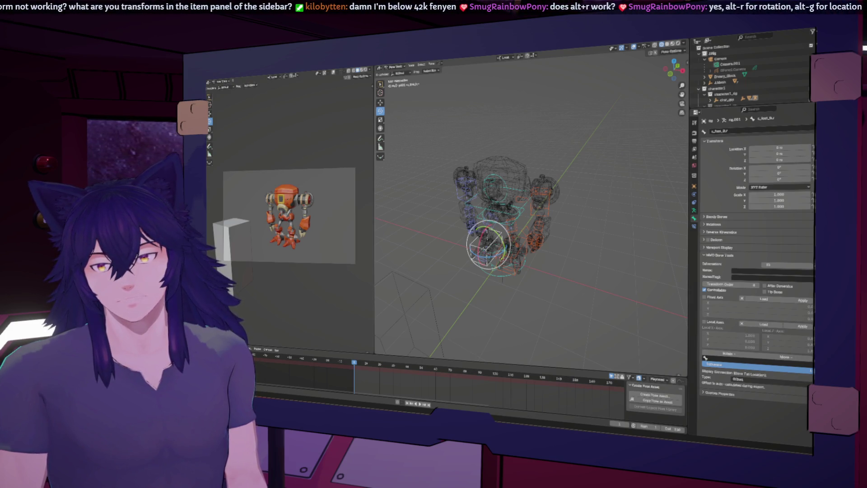
{"action": "middle_click_drag", "start_coordinate": [544, 218], "coordinate": [528, 212]}
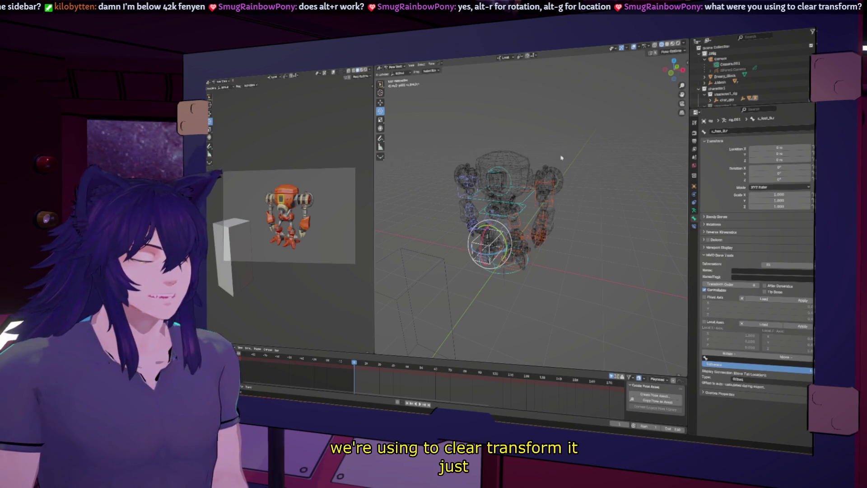
Step: Select all bones and apply Clear User Transforms from the Pose menu
{"action": "key", "text": "a"}
{"action": "right_click", "coordinate": [530, 187]}
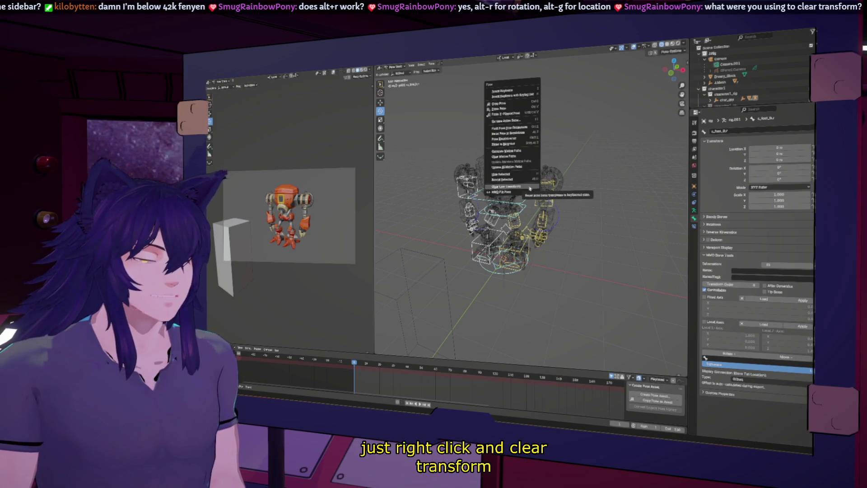
{"action": "left_click", "coordinate": [514, 186]}
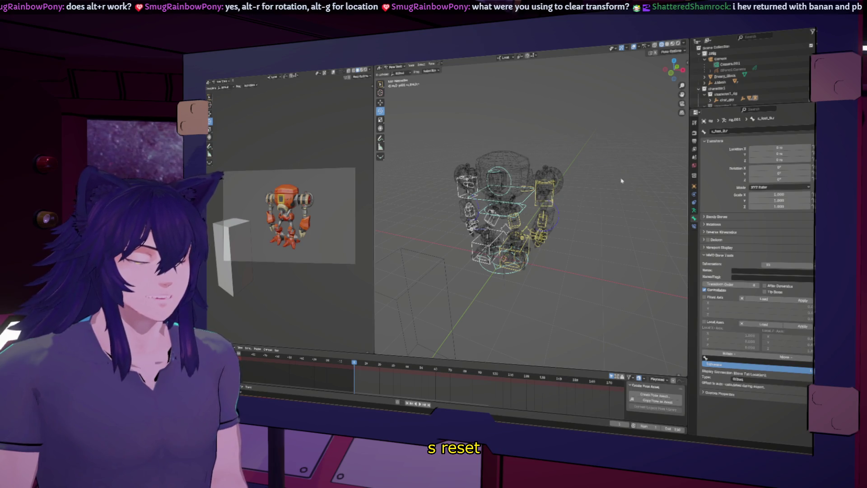
{"action": "right_click", "coordinate": [548, 183]}
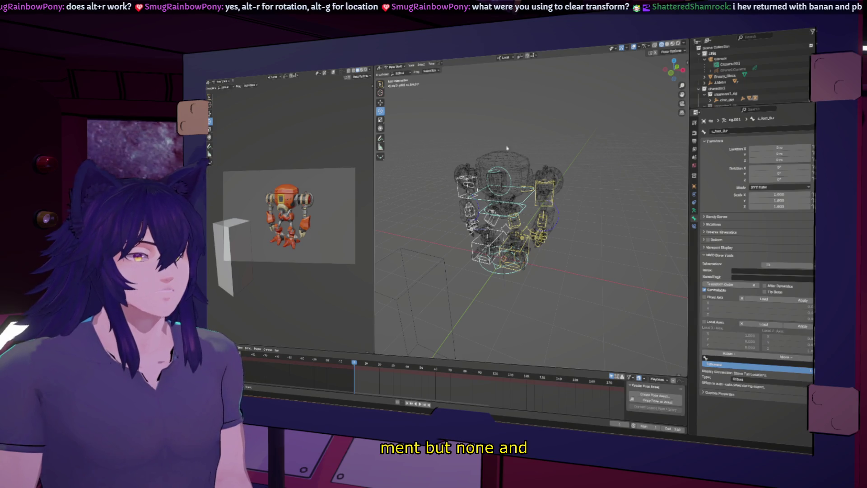
{"action": "key", "text": "super+d"}
{"action": "key", "text": "super+d"}
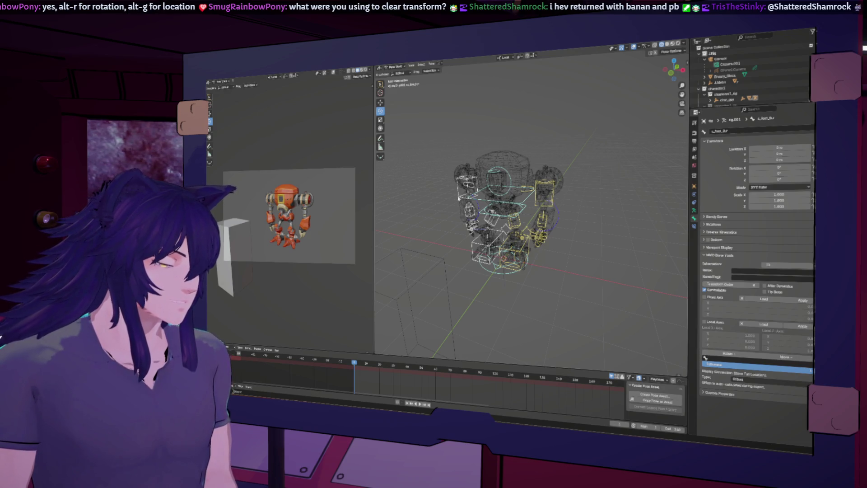
{"action": "middle_click_drag", "start_coordinate": [510, 251], "coordinate": [480, 249]}
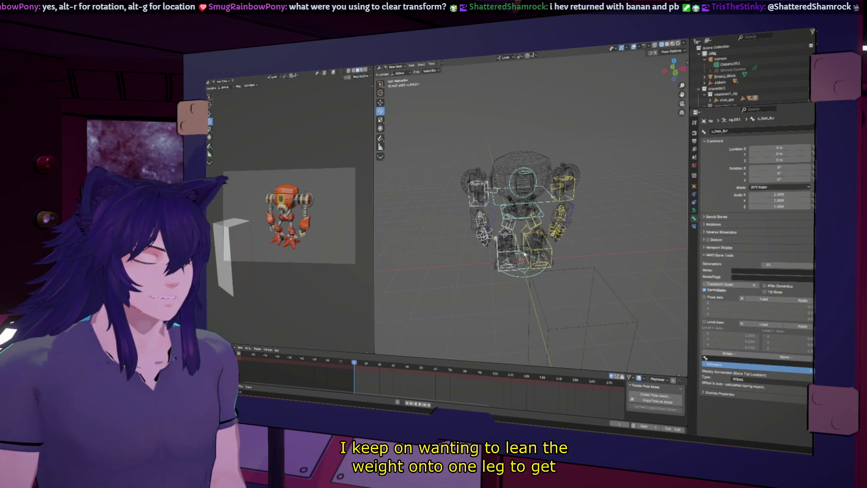
{"action": "mouse_move", "coordinate": [524, 252]}
{"action": "middle_mouse_down"}
{"action": "mouse_move", "coordinate": [519, 233]}
{"action": "mouse_move", "coordinate": [533, 232]}
{"action": "mouse_move", "coordinate": [660, 83]}
{"action": "middle_mouse_up"}
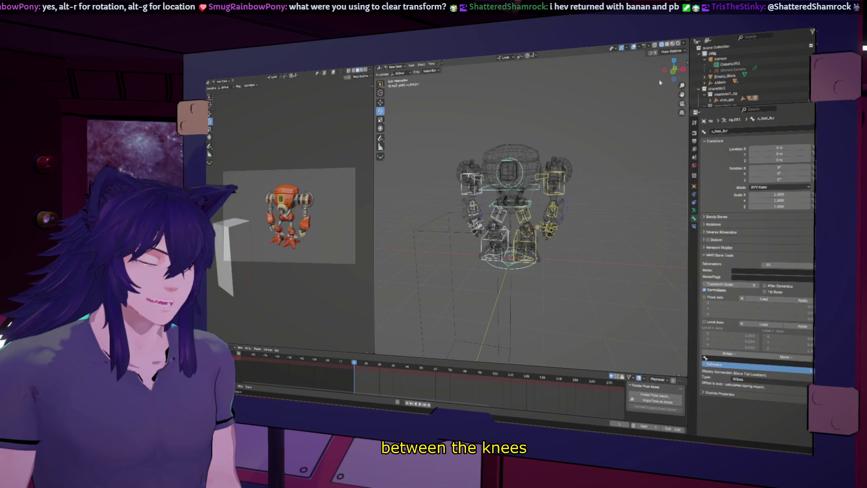
Step: Show the robot in solid shading and view its legs from a low front angle
{"action": "left_click", "coordinate": [667, 44]}
{"action": "scroll", "coordinate": [673, 70], "scroll_direction": "up", "scroll_amount": 4}
{"action": "left_click_drag", "start_coordinate": [673, 70], "coordinate": [674, 72]}
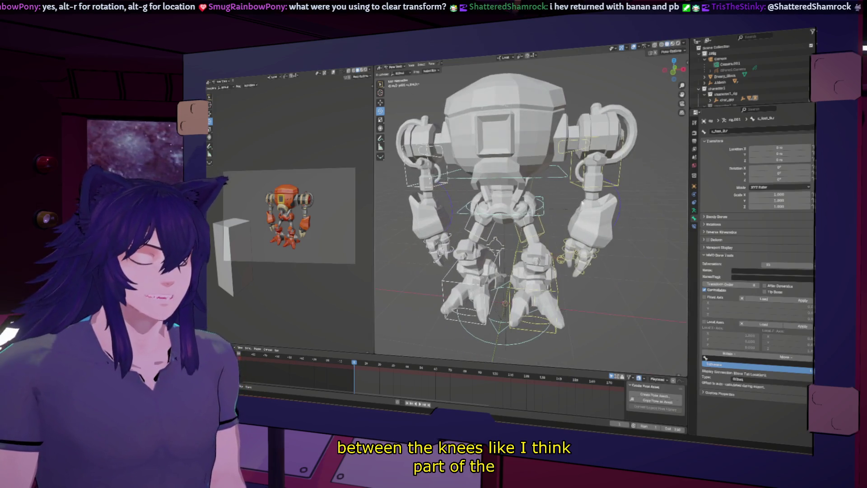
{"action": "scroll", "coordinate": [530, 203], "scroll_direction": "up", "scroll_amount": 3}
{"action": "mouse_move", "coordinate": [531, 203]}
{"action": "middle_mouse_down"}
{"action": "mouse_move", "coordinate": [547, 190]}
{"action": "mouse_move", "coordinate": [542, 199]}
{"action": "middle_mouse_up"}
{"action": "scroll", "coordinate": [541, 198], "scroll_direction": "down", "scroll_amount": 2}
{"action": "left_click", "coordinate": [683, 70]}
{"action": "mouse_move", "coordinate": [519, 235]}
{"action": "middle_mouse_down"}
{"action": "mouse_move", "coordinate": [516, 260]}
{"action": "mouse_move", "coordinate": [517, 250]}
{"action": "middle_mouse_up"}
{"action": "scroll", "coordinate": [517, 260], "scroll_direction": "up", "scroll_amount": 2}
{"action": "scroll", "coordinate": [517, 259], "scroll_direction": "down", "scroll_amount": 3}
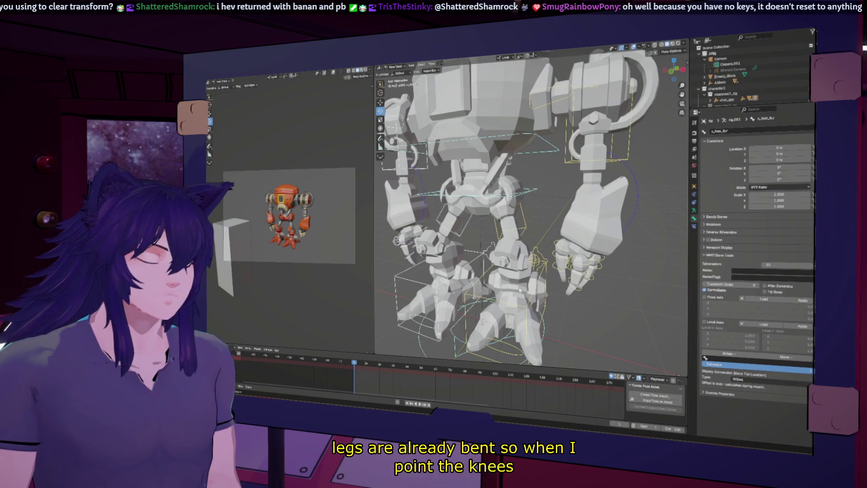
{"action": "middle_click_drag", "start_coordinate": [523, 287], "coordinate": [515, 298]}
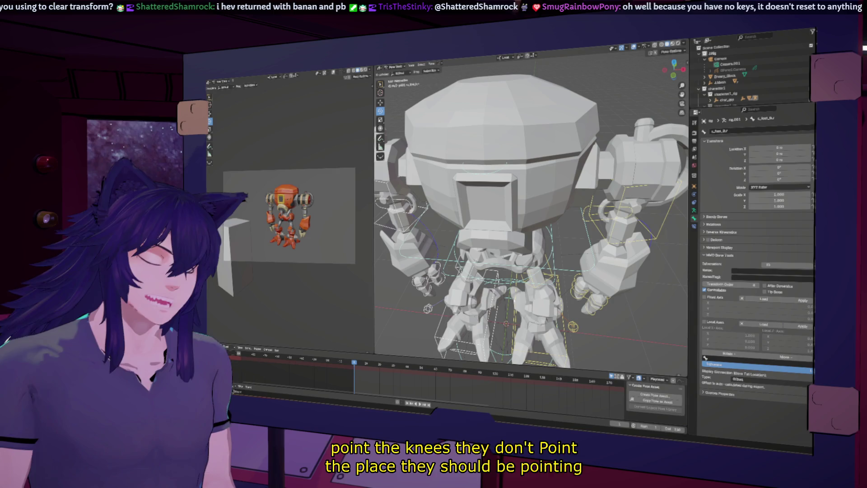
Step: In Object Mode, select the J.Legs mesh and enter Edit Mode to inspect its geometry
{"action": "left_click", "coordinate": [392, 67]}
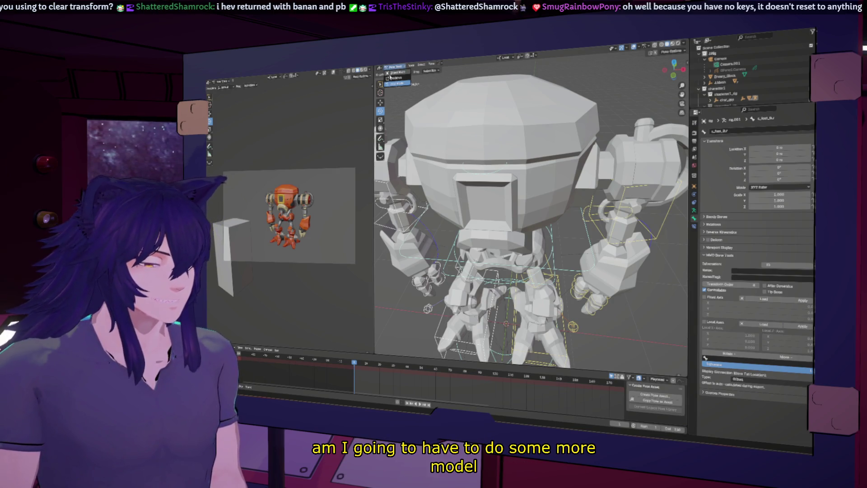
{"action": "left_click", "coordinate": [392, 73]}
{"action": "left_click", "coordinate": [545, 322]}
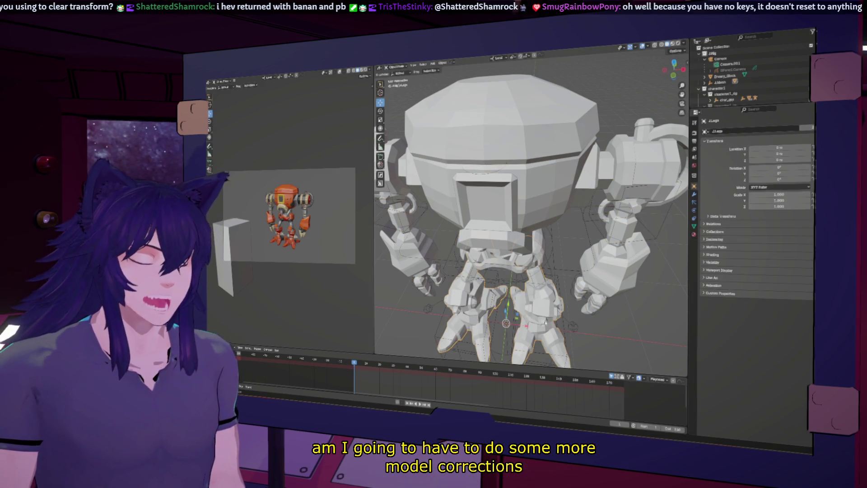
{"action": "key", "text": "Tab"}
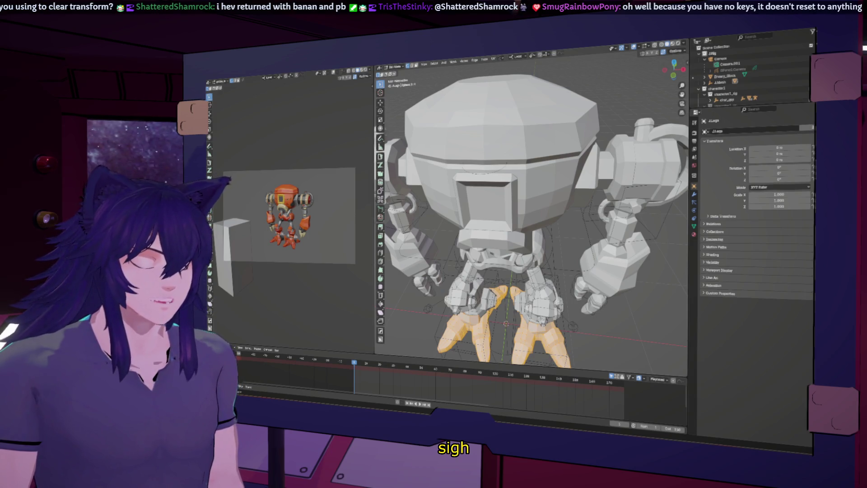
{"action": "mouse_move", "coordinate": [545, 322]}
{"action": "middle_mouse_down"}
{"action": "mouse_move", "coordinate": [547, 275]}
{"action": "mouse_move", "coordinate": [563, 294]}
{"action": "middle_mouse_up"}
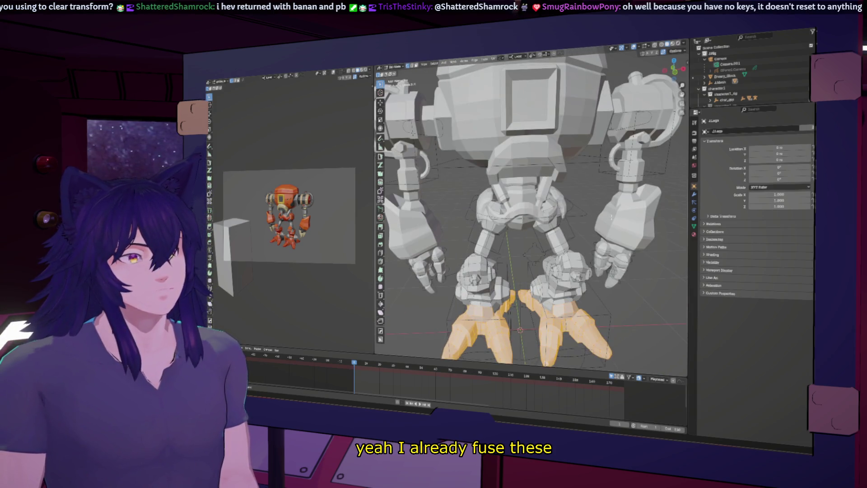
Step: Return J.Legs to Object Mode, select the armature, and frame the whole scene with Home
{"action": "left_click", "coordinate": [395, 66]}
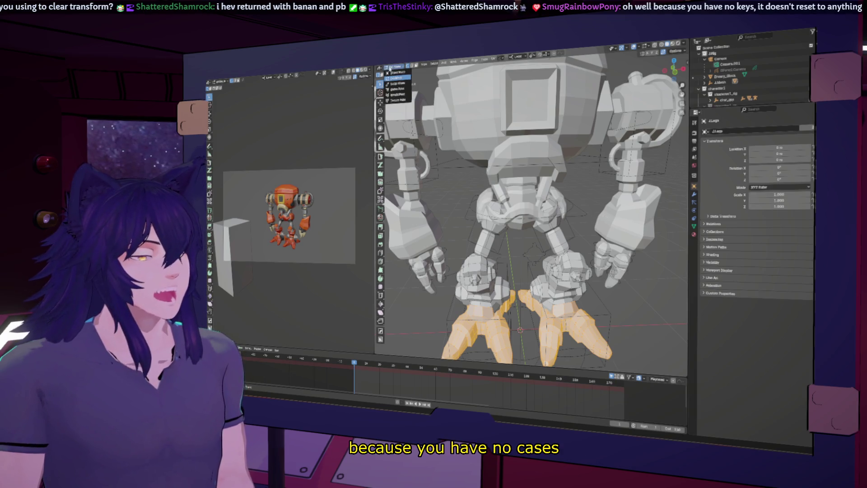
{"action": "left_click", "coordinate": [390, 74]}
{"action": "left_click", "coordinate": [520, 271]}
{"action": "key", "text": "Home"}
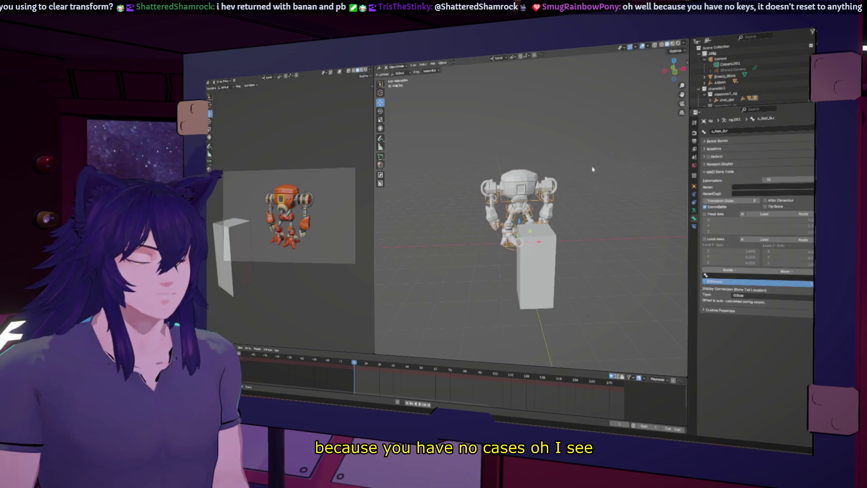
Step: Put the armature in Pose Mode, select c_root_master.x, and set transform orientation to Global
{"action": "middle_click_drag", "start_coordinate": [567, 209], "coordinate": [557, 210]}
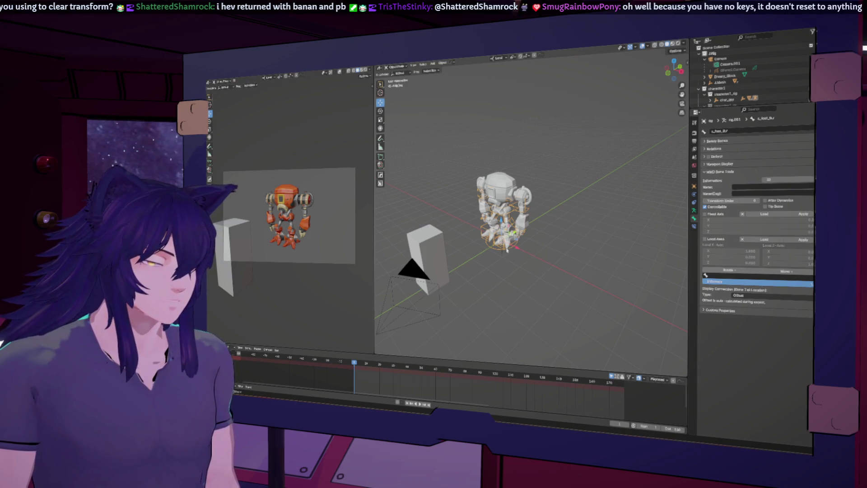
{"action": "left_click", "coordinate": [396, 67]}
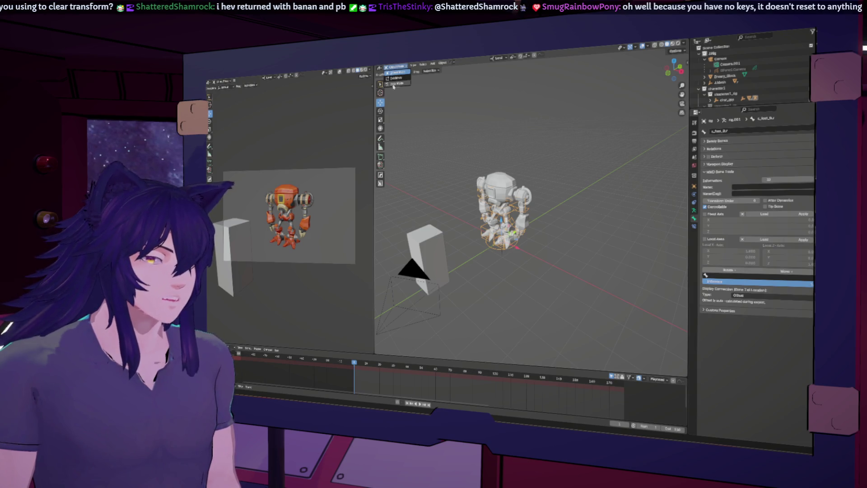
{"action": "left_click", "coordinate": [394, 84]}
{"action": "scroll", "coordinate": [507, 215], "scroll_direction": "up", "scroll_amount": 3}
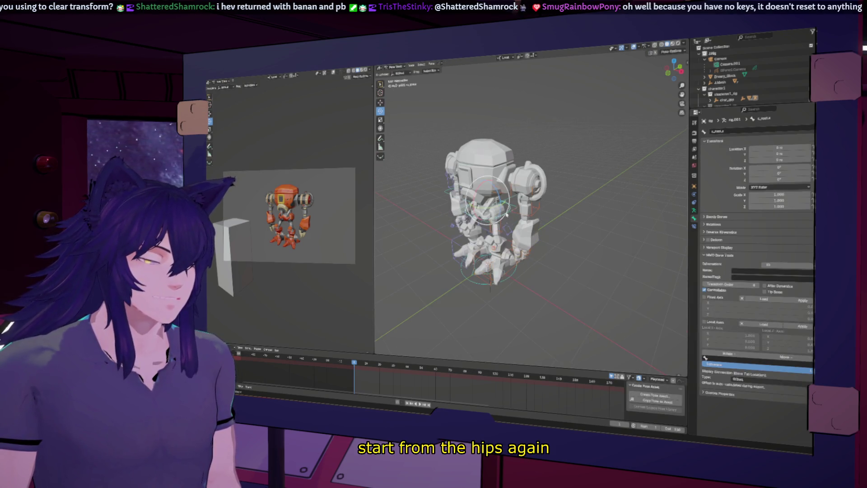
{"action": "left_click", "coordinate": [509, 215]}
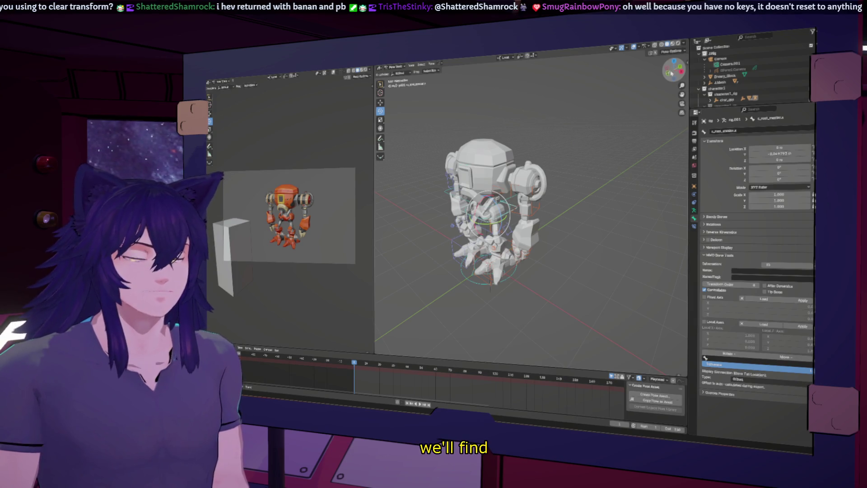
{"action": "middle_click_drag", "start_coordinate": [508, 215], "coordinate": [555, 190]}
{"action": "left_click", "coordinate": [506, 58]}
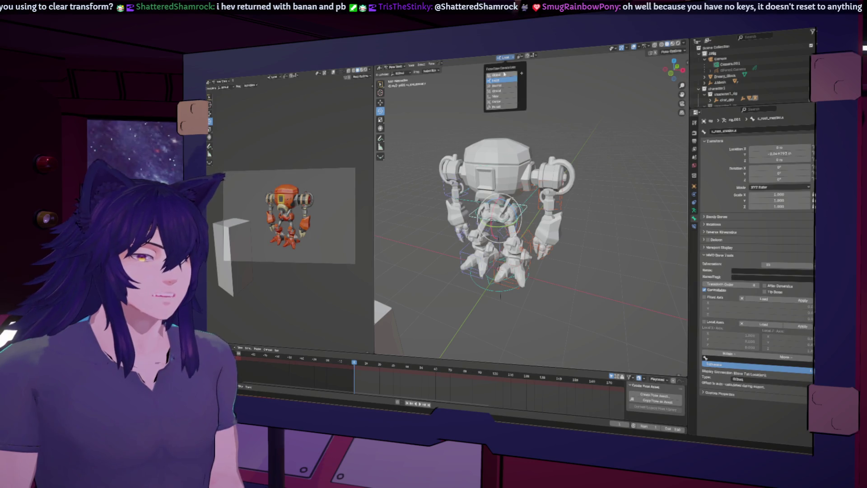
{"action": "left_click", "coordinate": [504, 74]}
Step: Move the root master control along Z, then rotate it 12.552° on X
{"action": "key", "text": "g"}
{"action": "key", "text": "z"}
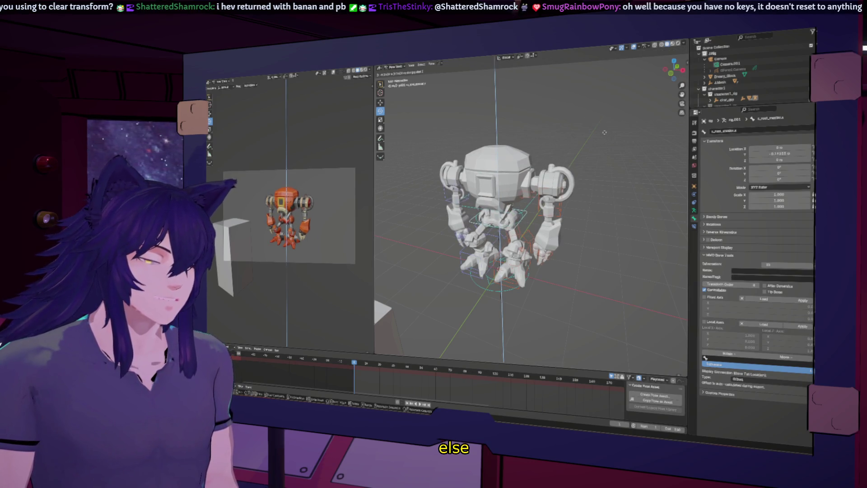
{"action": "left_click", "coordinate": [605, 133]}
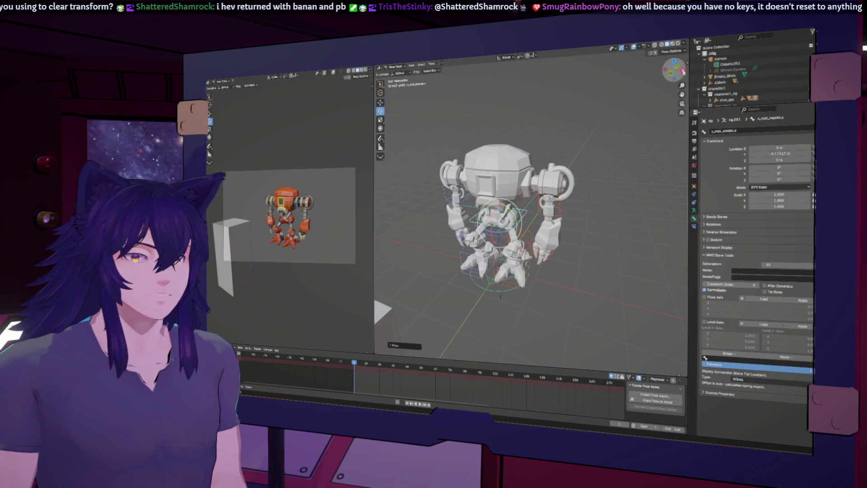
{"action": "left_click", "coordinate": [683, 71]}
{"action": "key", "text": "r"}
{"action": "left_click", "coordinate": [588, 111]}
Step: Select the c_spine_01.x bone and begin rotating it from the side view
{"action": "mouse_move", "coordinate": [588, 111]}
{"action": "middle_mouse_down"}
{"action": "mouse_move", "coordinate": [577, 169]}
{"action": "mouse_move", "coordinate": [514, 182]}
{"action": "middle_mouse_up"}
{"action": "left_click", "coordinate": [504, 182]}
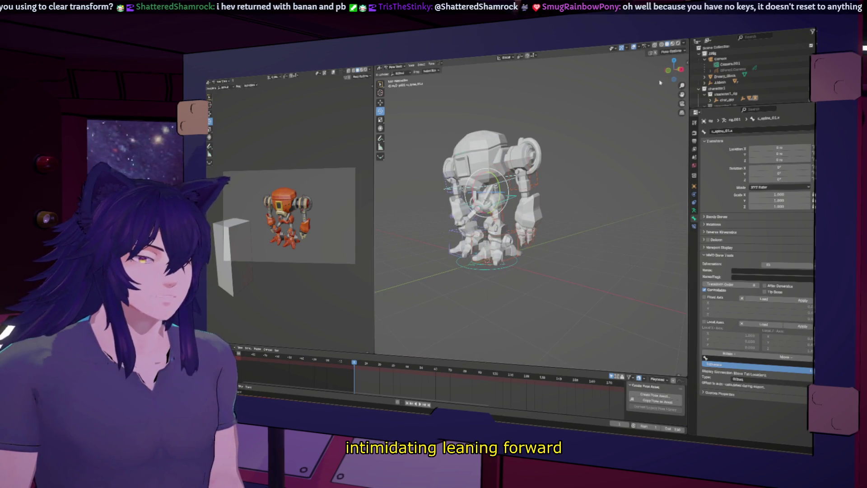
{"action": "key", "text": "KP_1"}
{"action": "key", "text": "KP_3"}
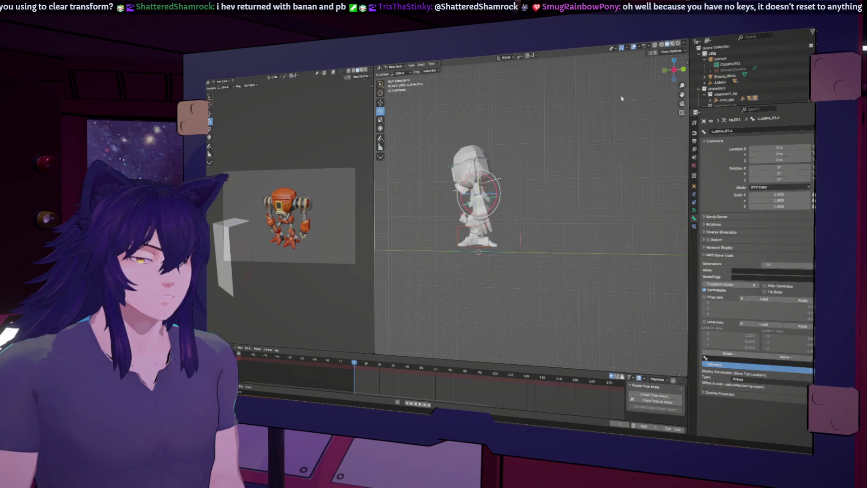